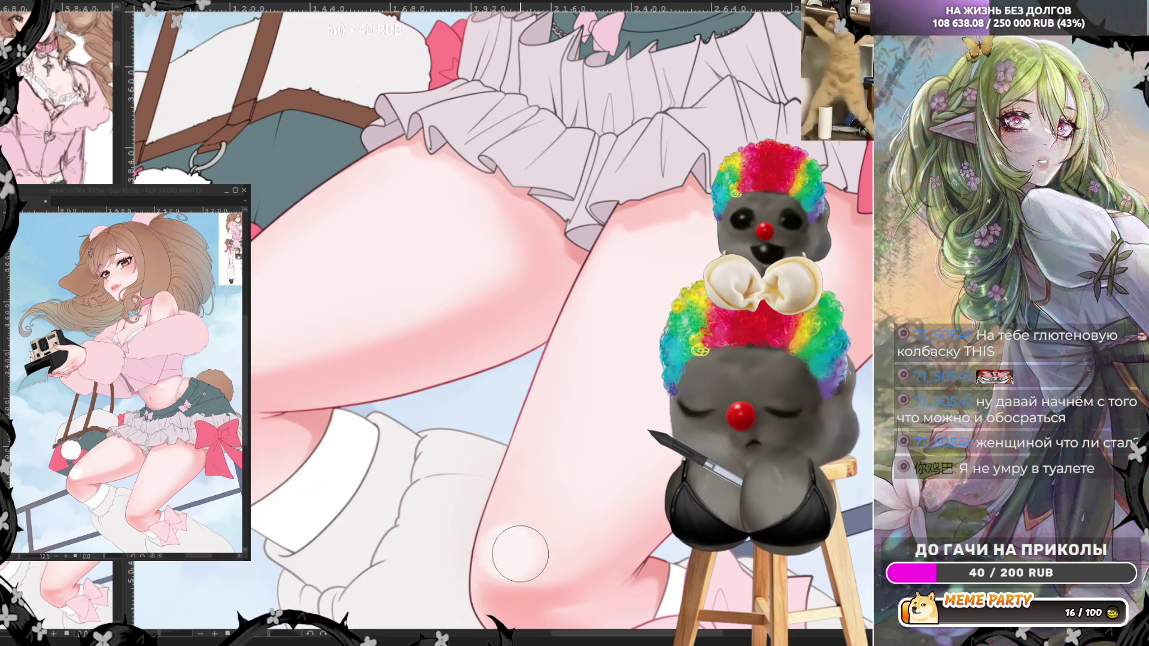
# - Airbrush soft white highlight strokes over both of the girl's knees
pyautogui.moveTo(520, 554); pyautogui.dragTo(497, 551)
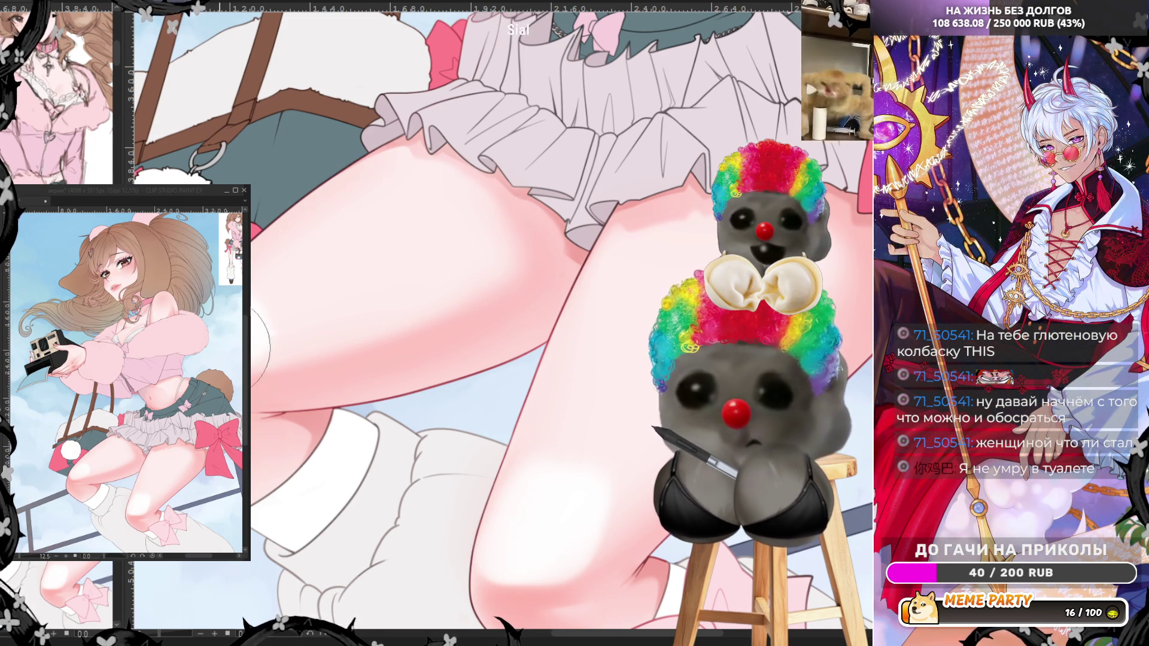
pyautogui.moveTo(556, 497)
pyautogui.mouseDown()
pyautogui.moveTo(542, 485)
pyautogui.moveTo(568, 497)
pyautogui.moveTo(618, 447)
pyautogui.mouseUp()
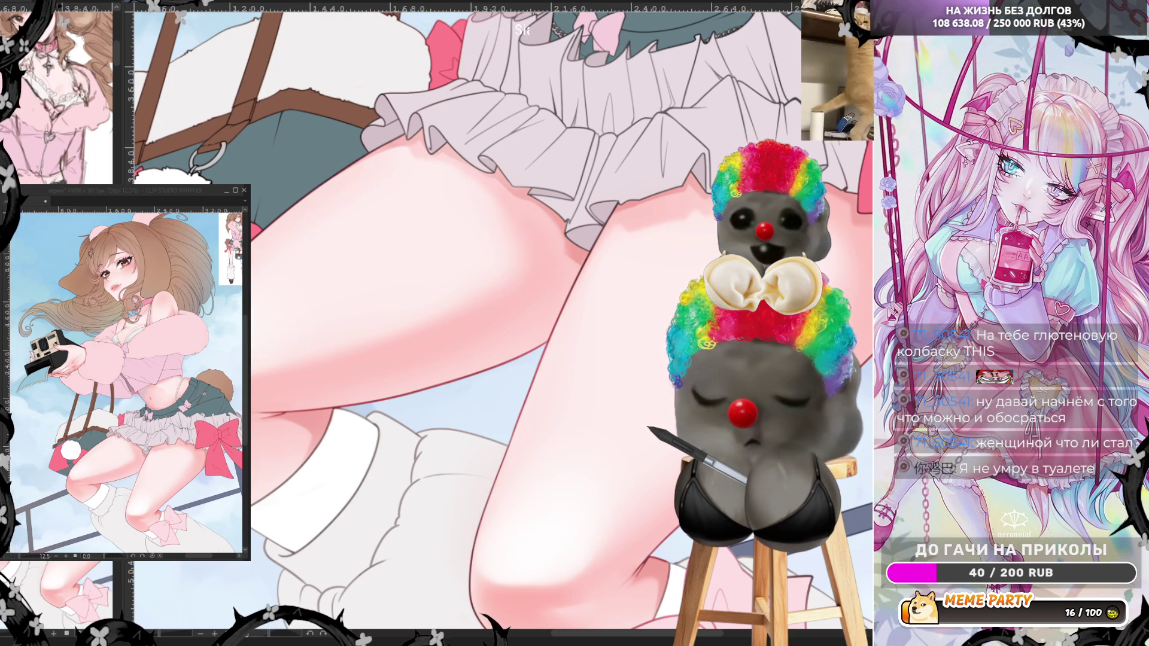
pyautogui.scroll(-5, 648, 337)
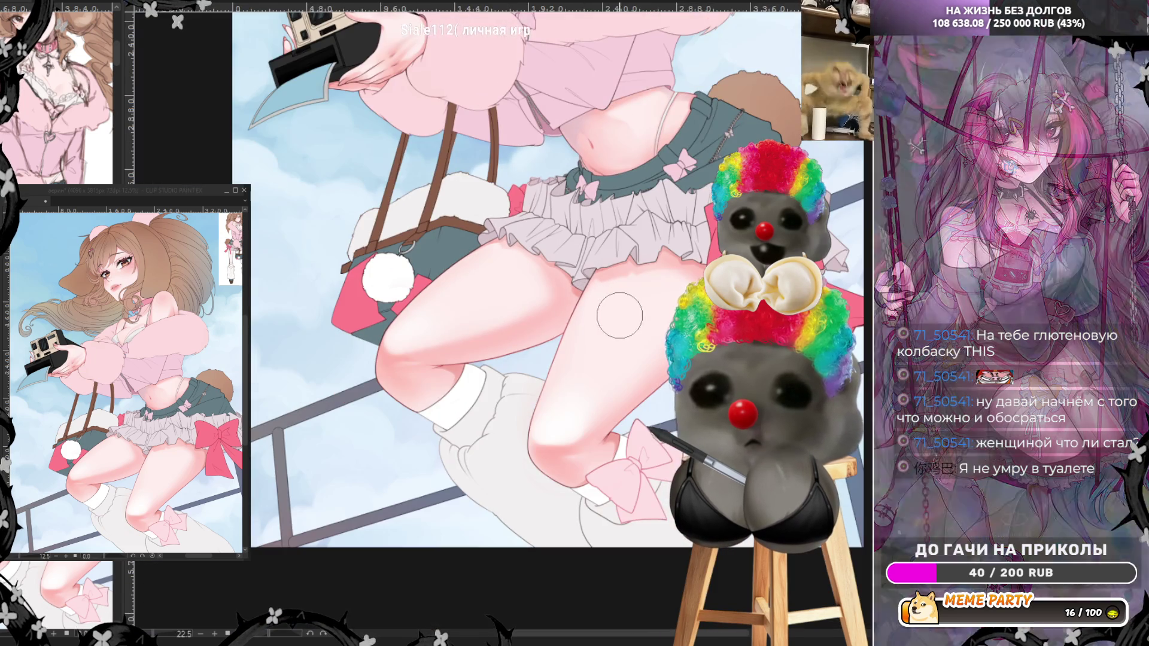
# - Mirror the canvas and auto-select the thigh skin to paint softer pink shading inside it
pyautogui.scroll(5, 621, 334)
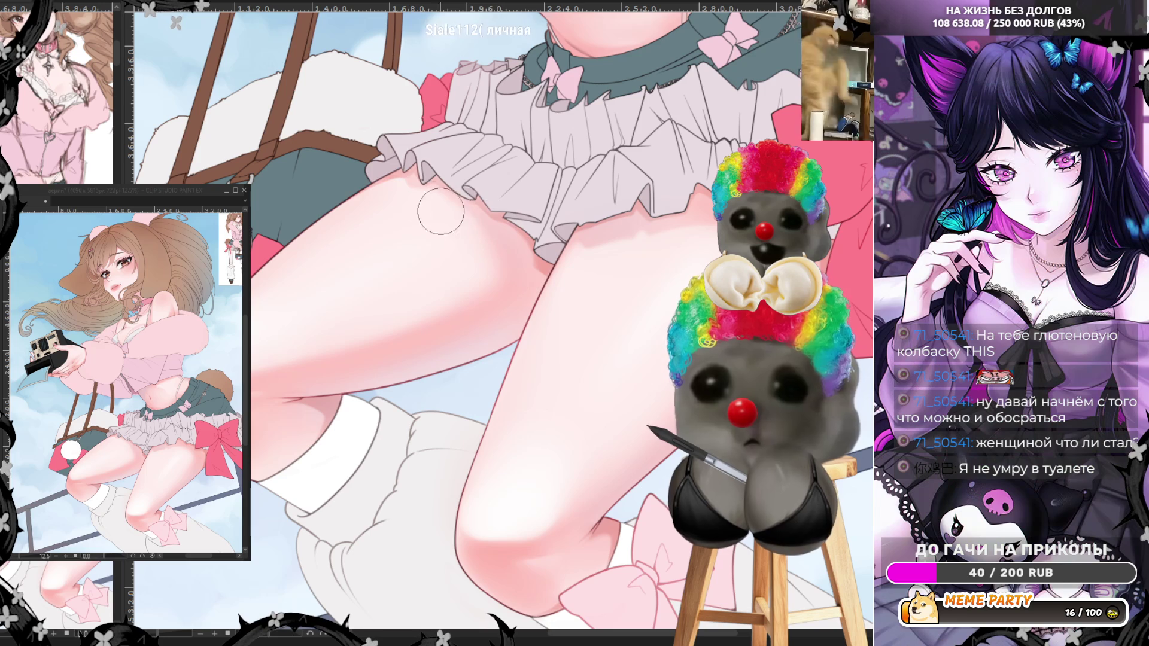
pyautogui.press('h')
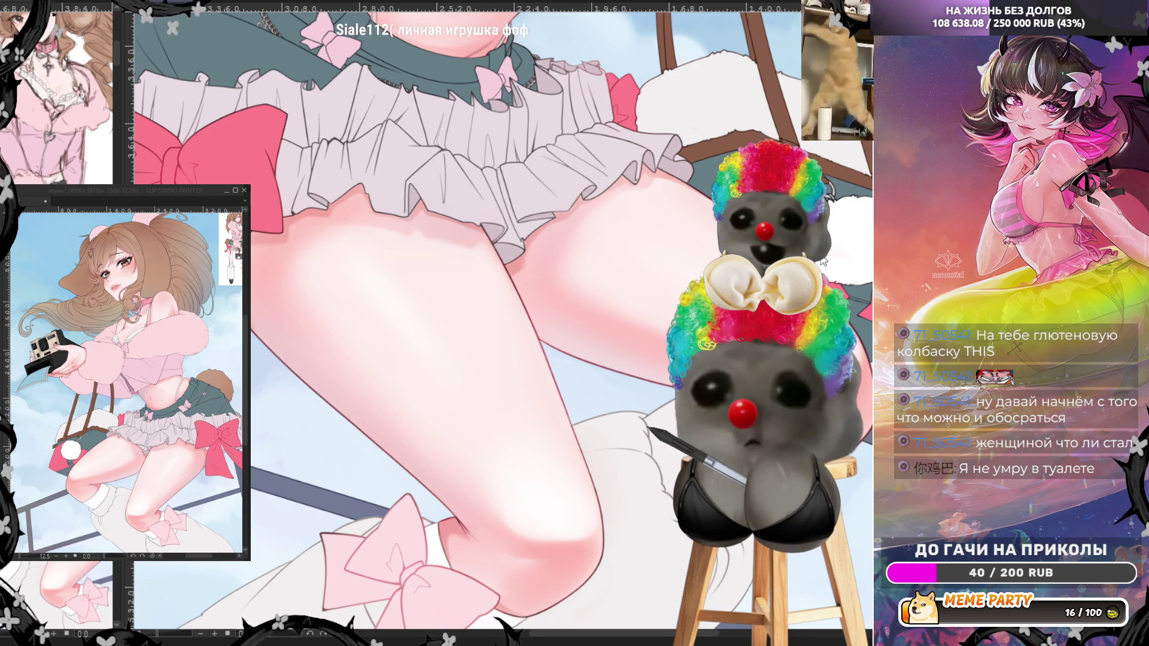
pyautogui.click(389, 359)
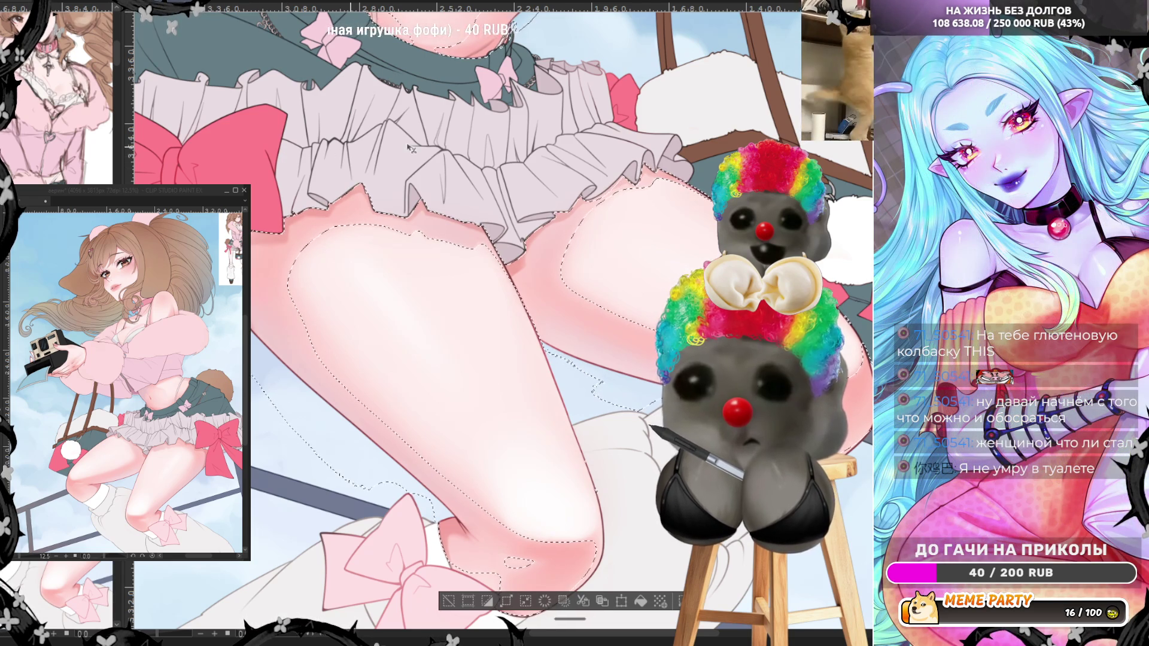
# - Clear the thigh selection and zoom in on the chest
pyautogui.hotkey('ctrl', 'd')
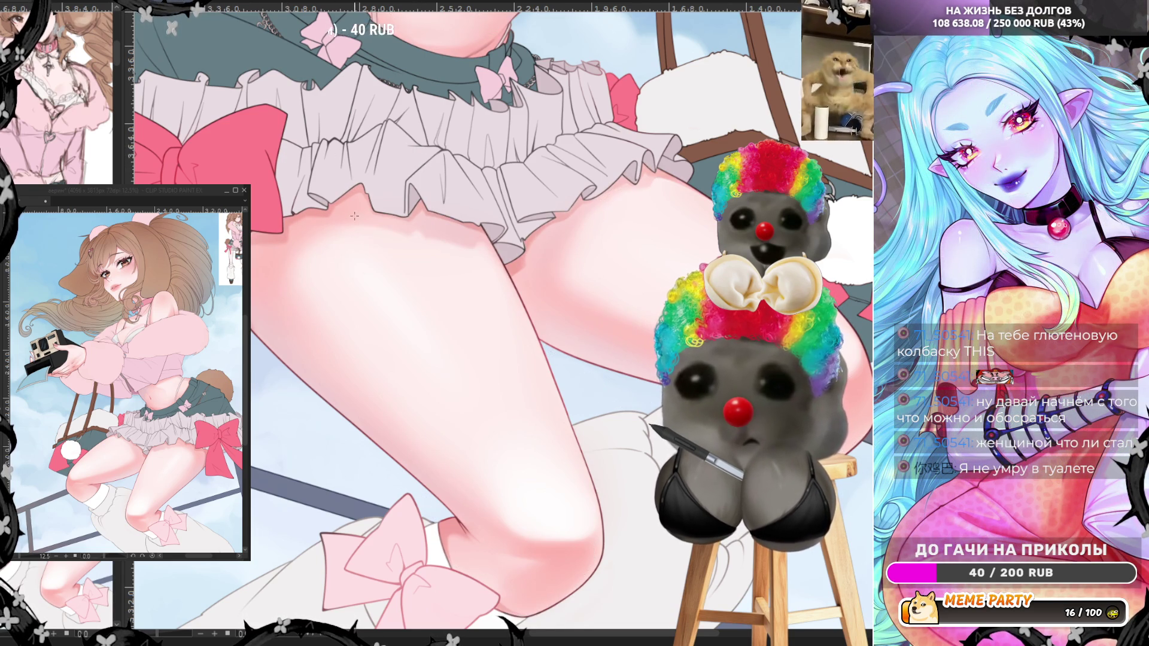
pyautogui.scroll(-5, 410, 275)
pyautogui.scroll(1, 410, 275)
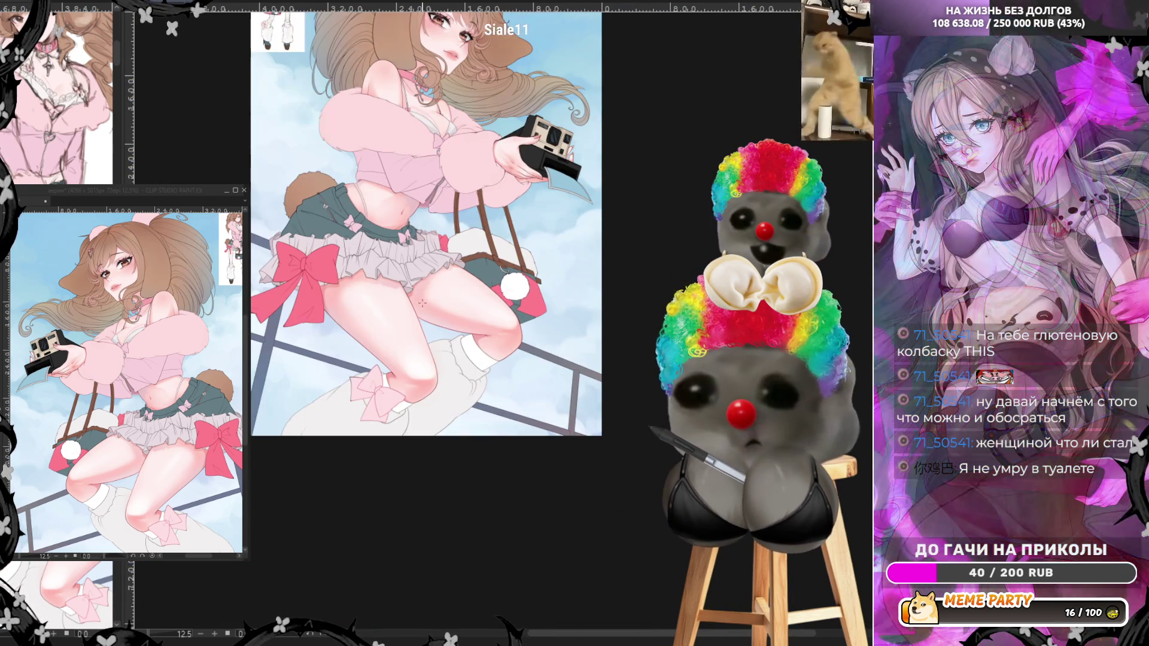
pyautogui.scroll(5, 534, 352)
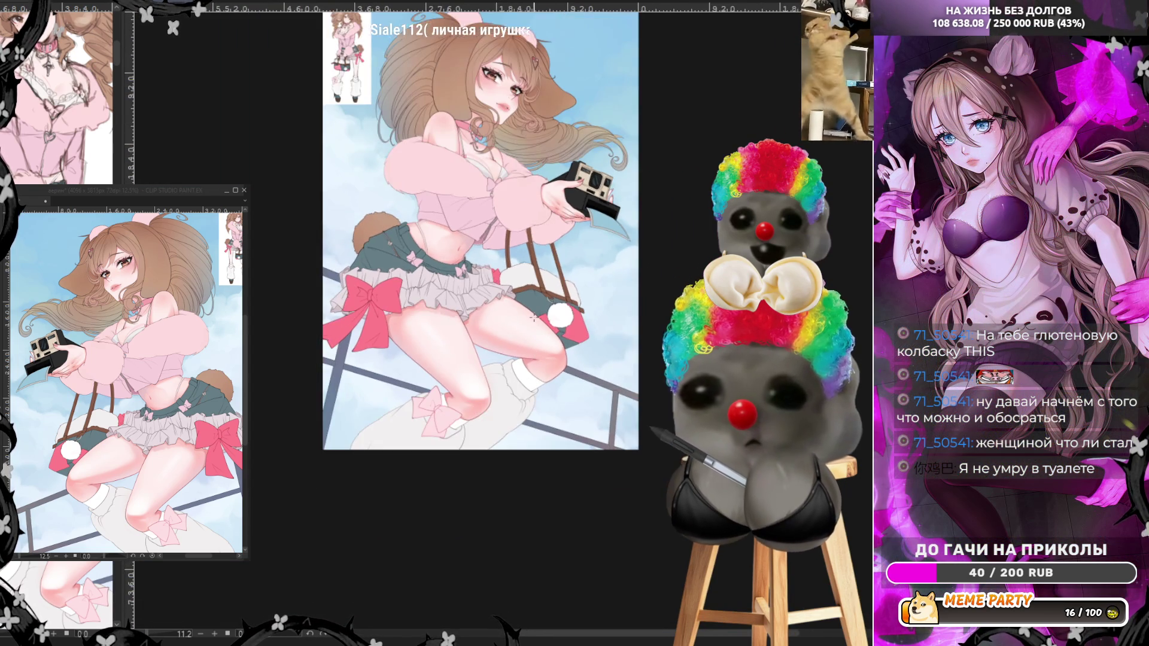
pyautogui.scroll(3, 425, 78)
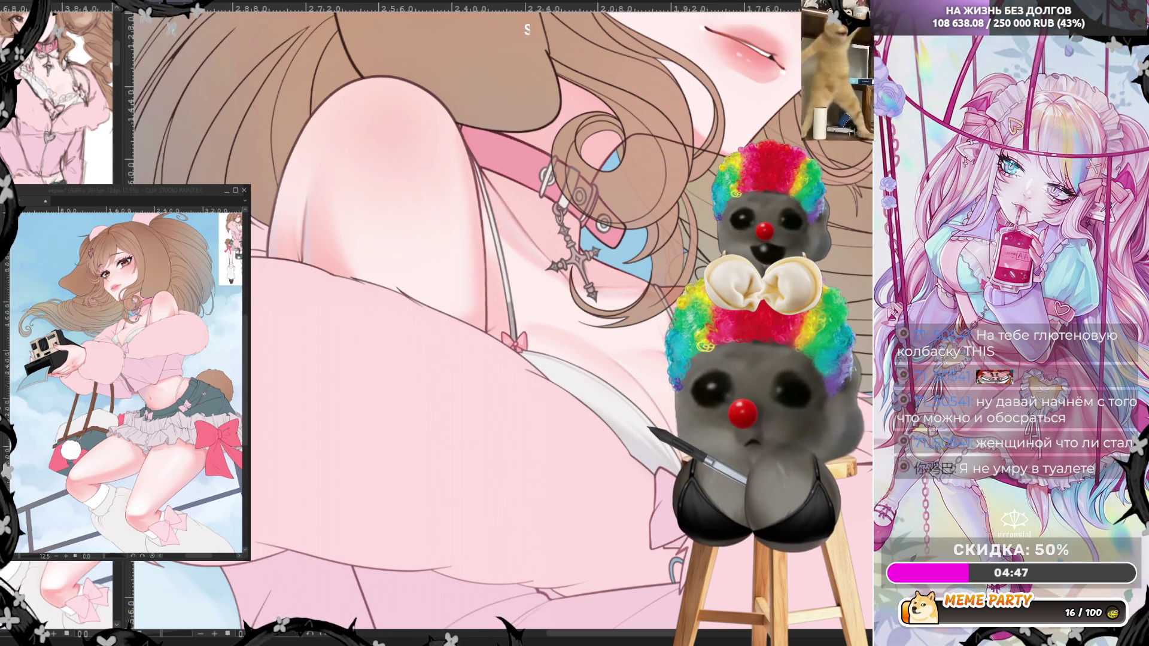
# - Shade the shoulder and collar skin within an auto-selection, then deselect and fit the upper figure
pyautogui.click(512, 214)
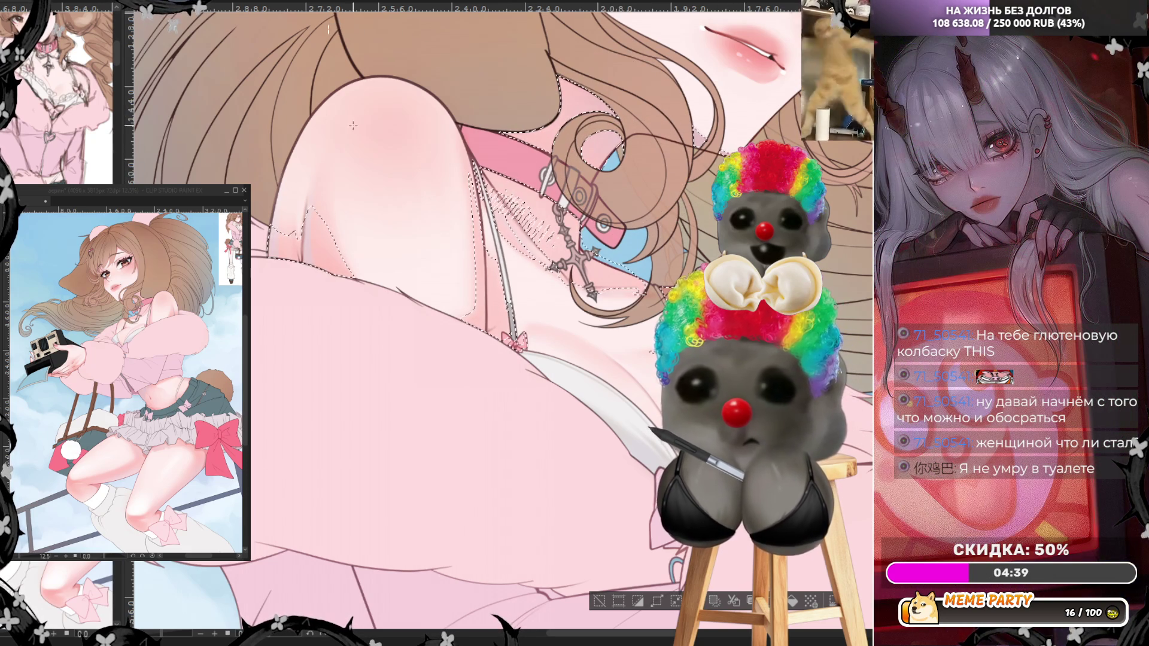
pyautogui.hotkey('ctrl', 'd')
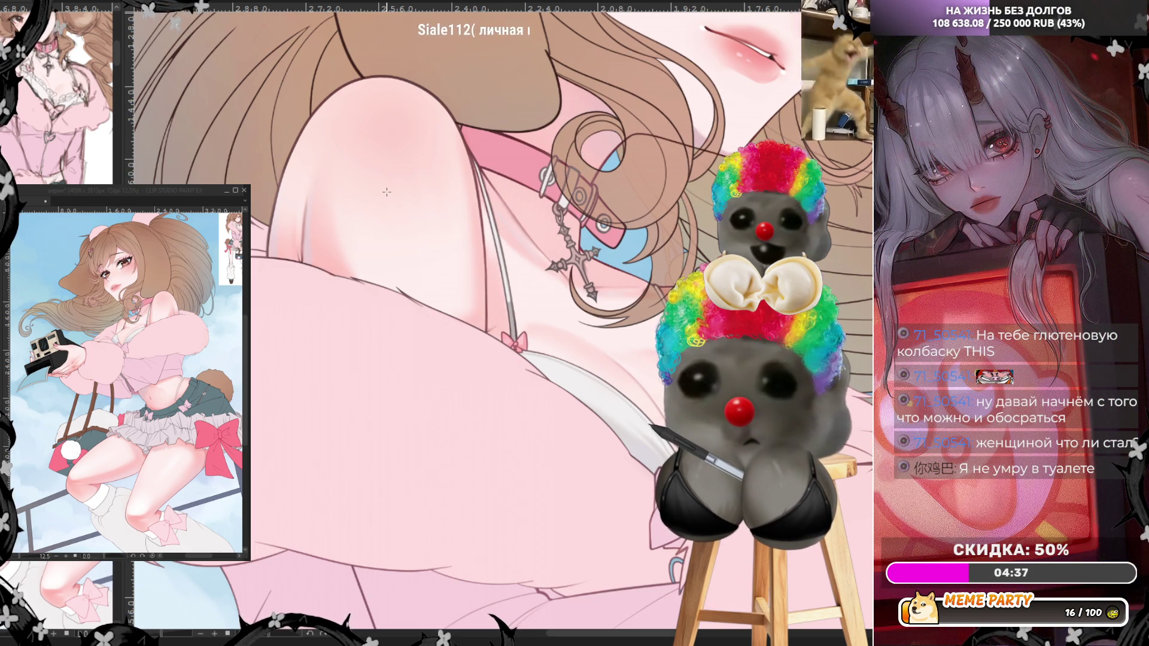
pyautogui.hotkey('ctrl', '-')
pyautogui.hotkey('ctrl', '-')
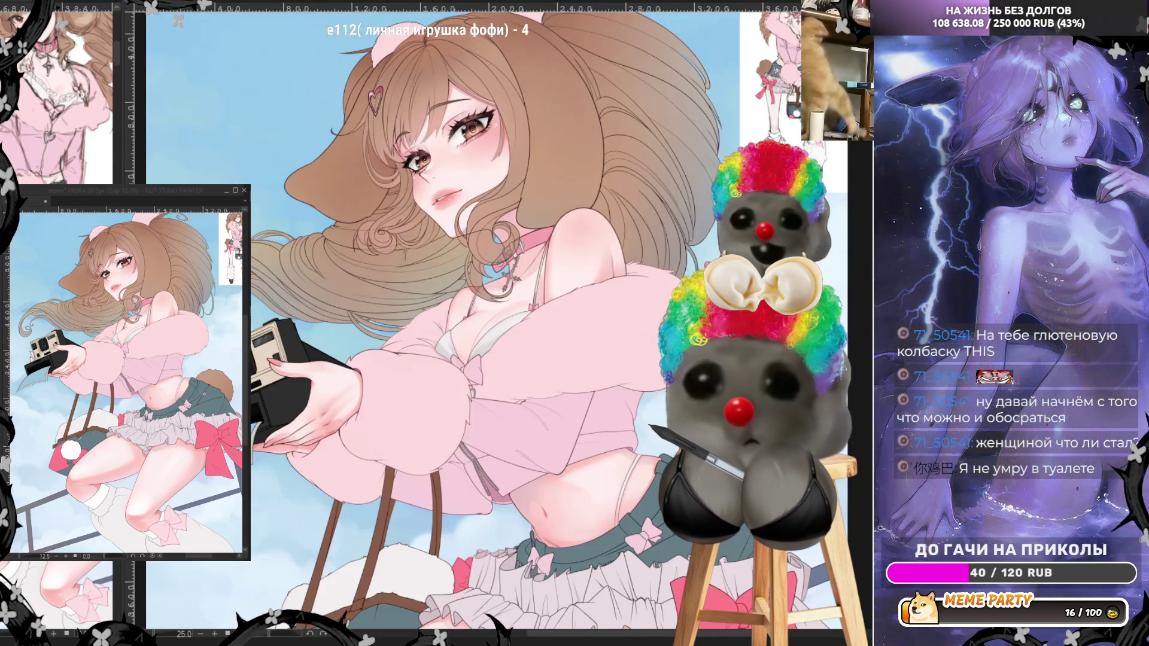
# - Shade the camera-holding hand's skin pink inside an auto-selection, then deselect
pyautogui.scroll(-2, 610, 238)
pyautogui.scroll(-1, 637, 207)
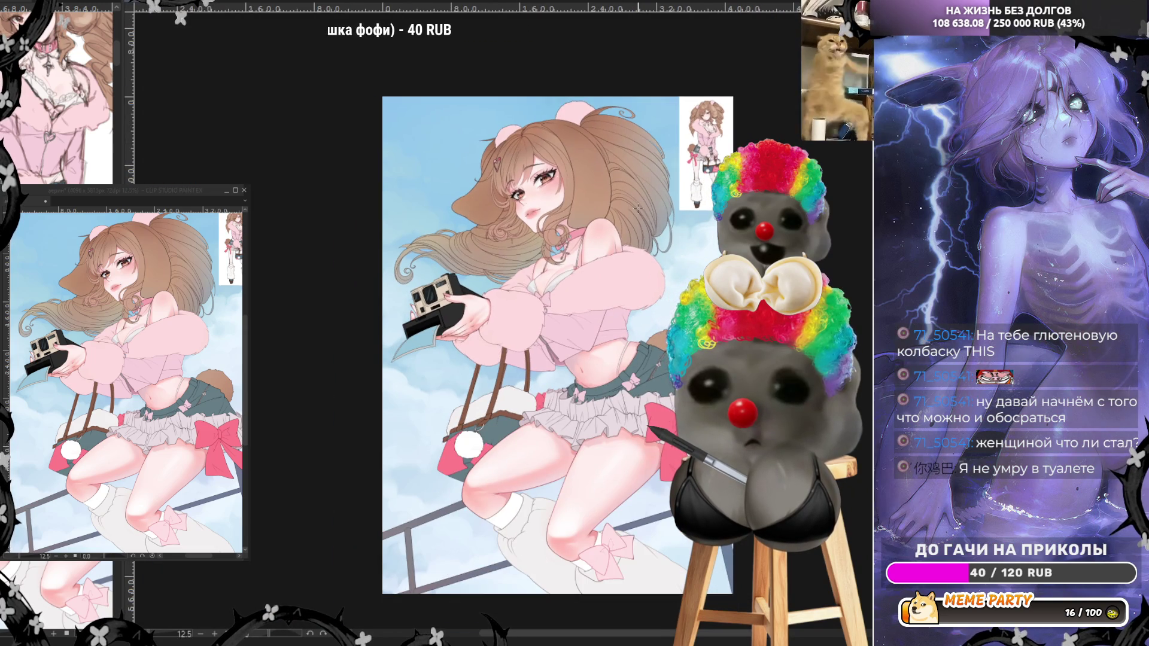
pyautogui.scroll(2, 638, 208)
pyautogui.scroll(-2, 563, 274)
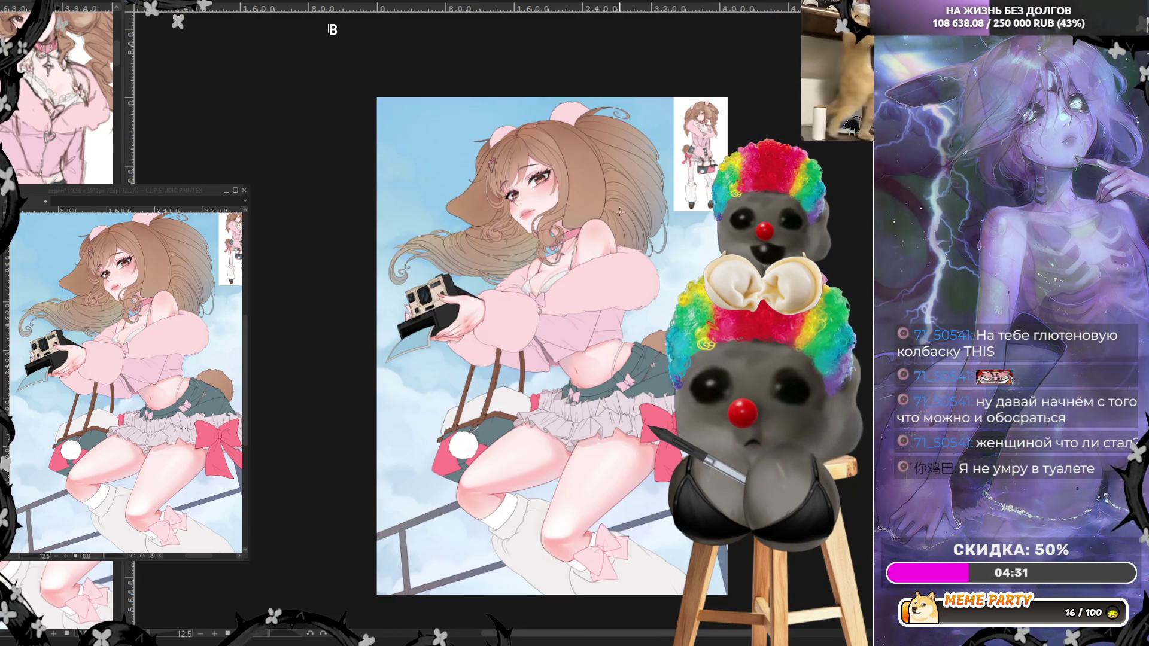
pyautogui.scroll(10, 395, 358)
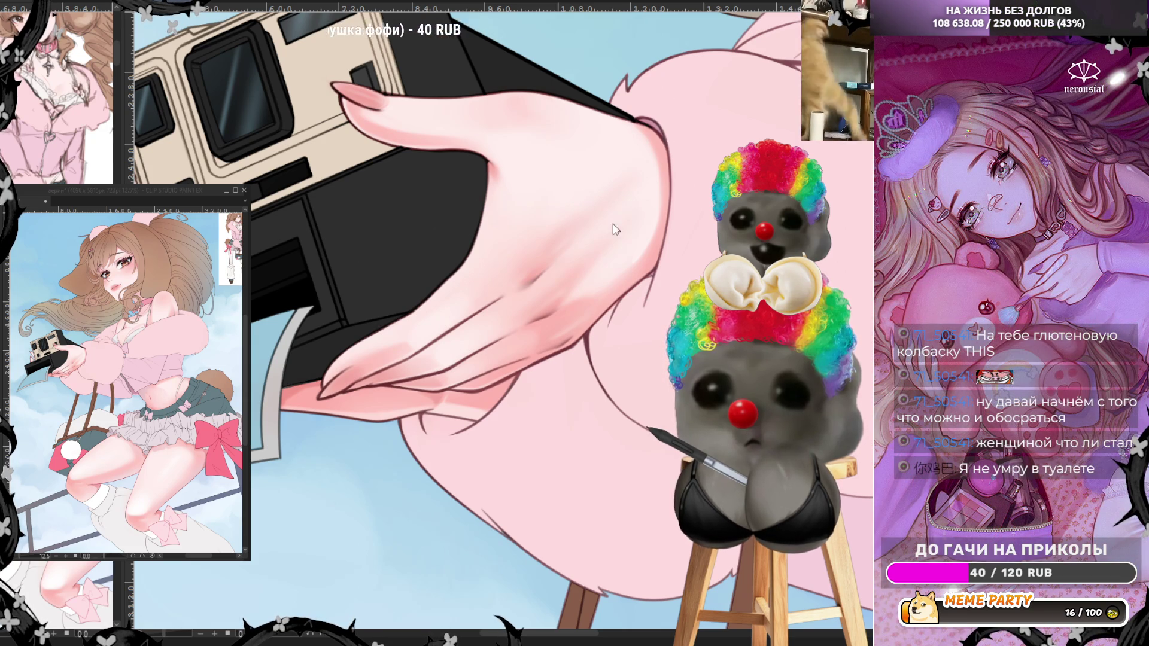
pyautogui.keyDown('ctrl'); pyautogui.click(22, 82); pyautogui.keyUp('ctrl')
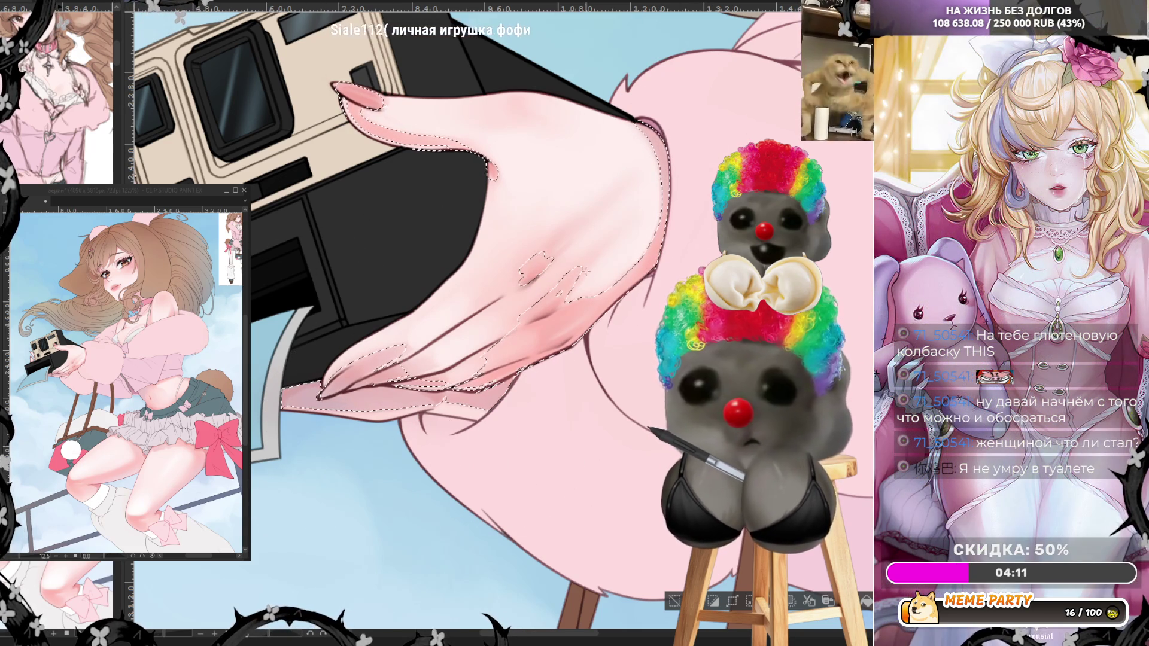
pyautogui.hotkey('ctrl', 'd')
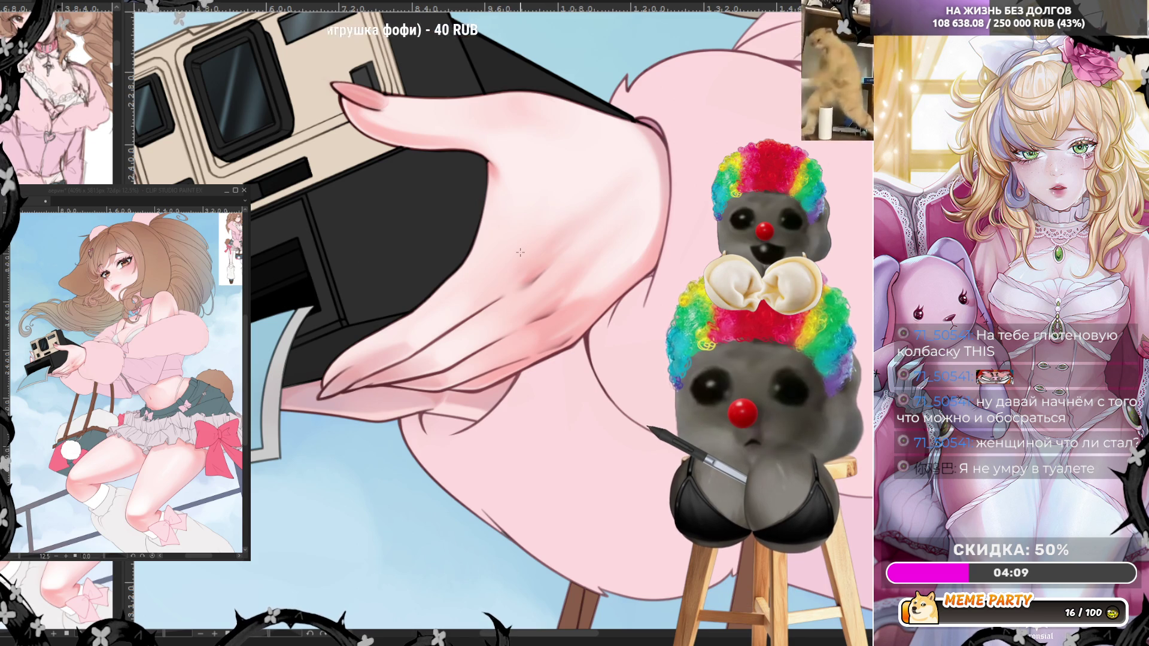
# - Zoom out and back in to review the whole figure and the face
pyautogui.scroll(-5, 520, 253)
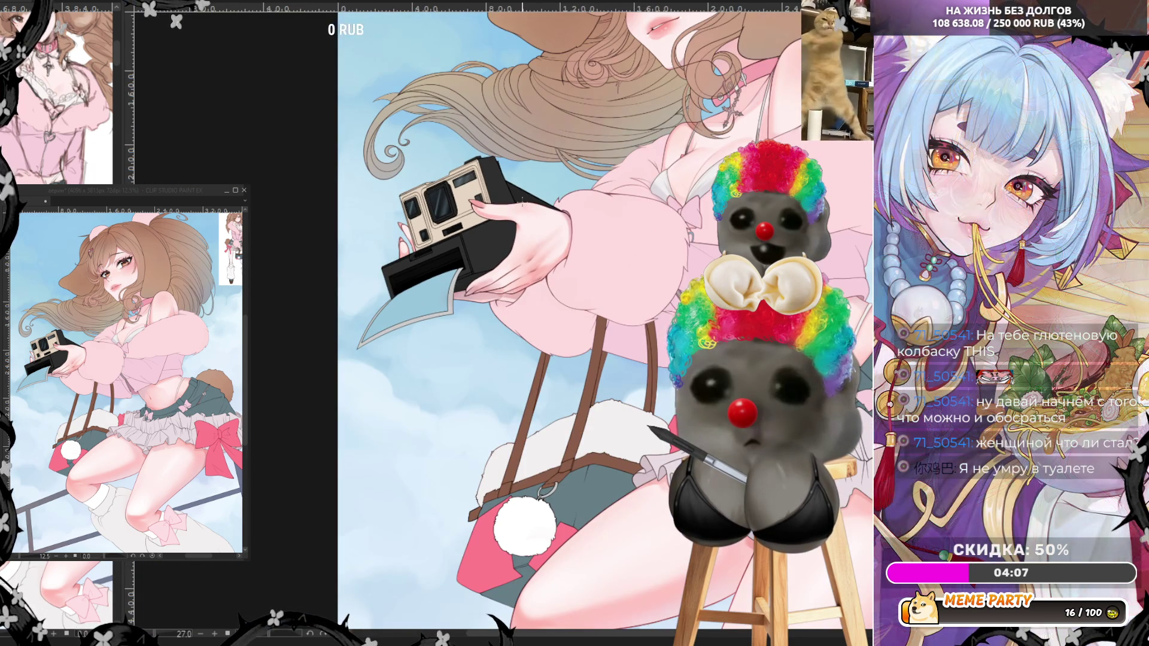
pyautogui.scroll(2, 617, 157)
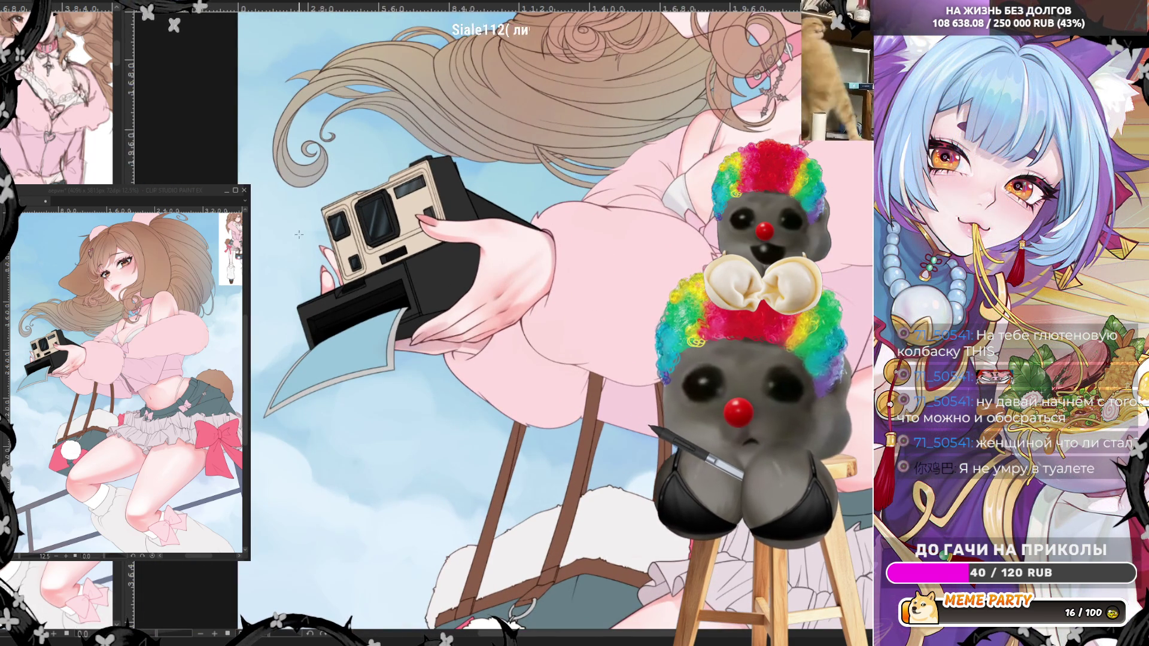
pyautogui.scroll(-3, 299, 235)
pyautogui.scroll(4, 500, 150)
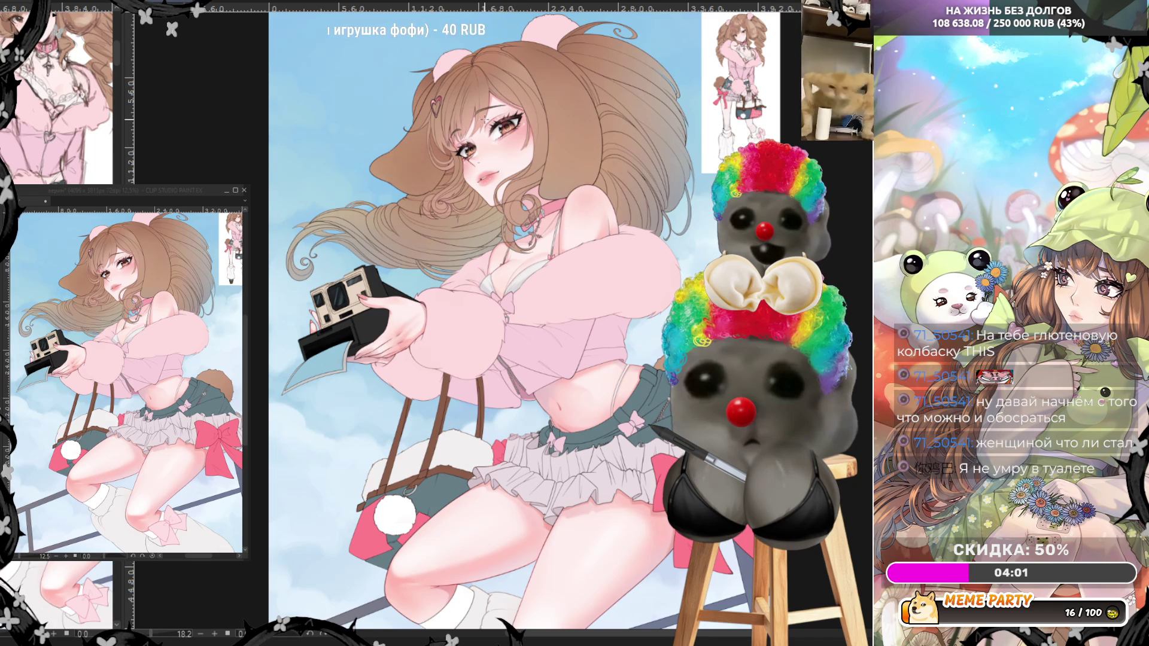
pyautogui.scroll(3, 497, 323)
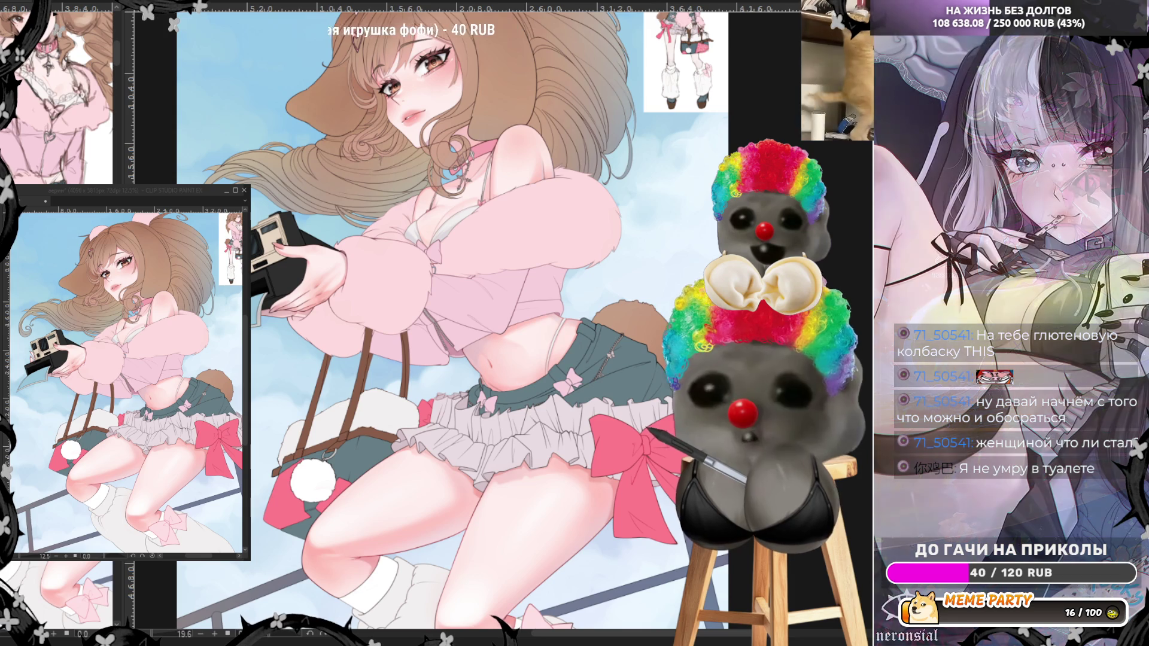
pyautogui.scroll(-2, 466, 364)
pyautogui.scroll(5, 371, 160)
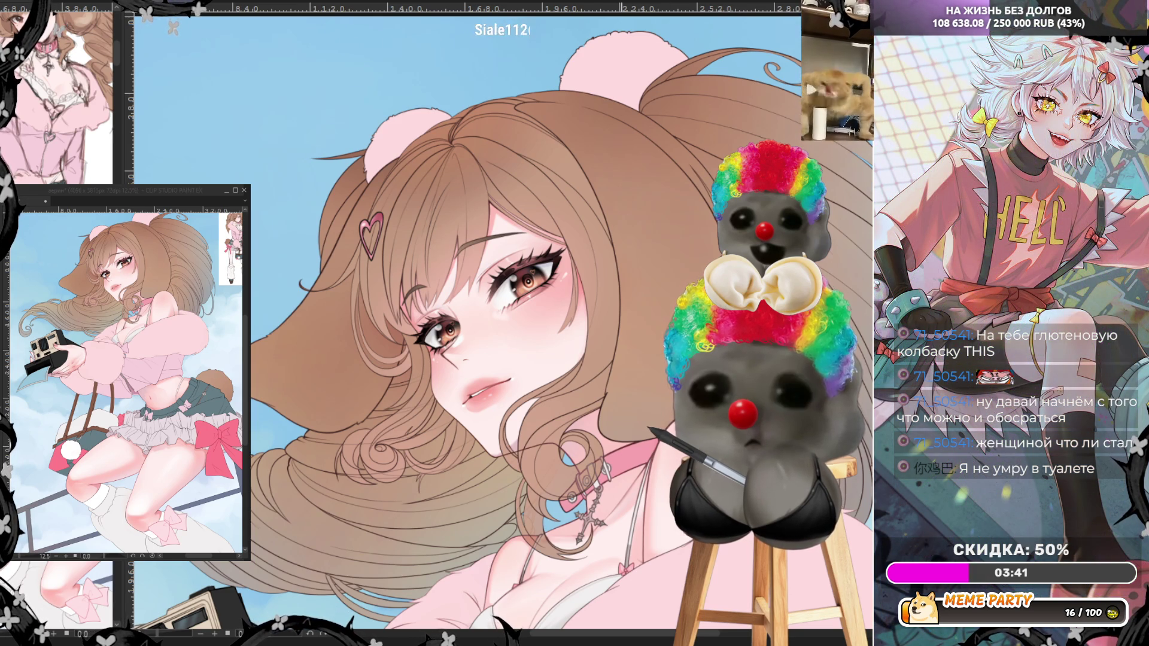
# - Undo the two recent hair changes and paint a pale highlight along the hair contour
pyautogui.scroll(-2, 467, 323)
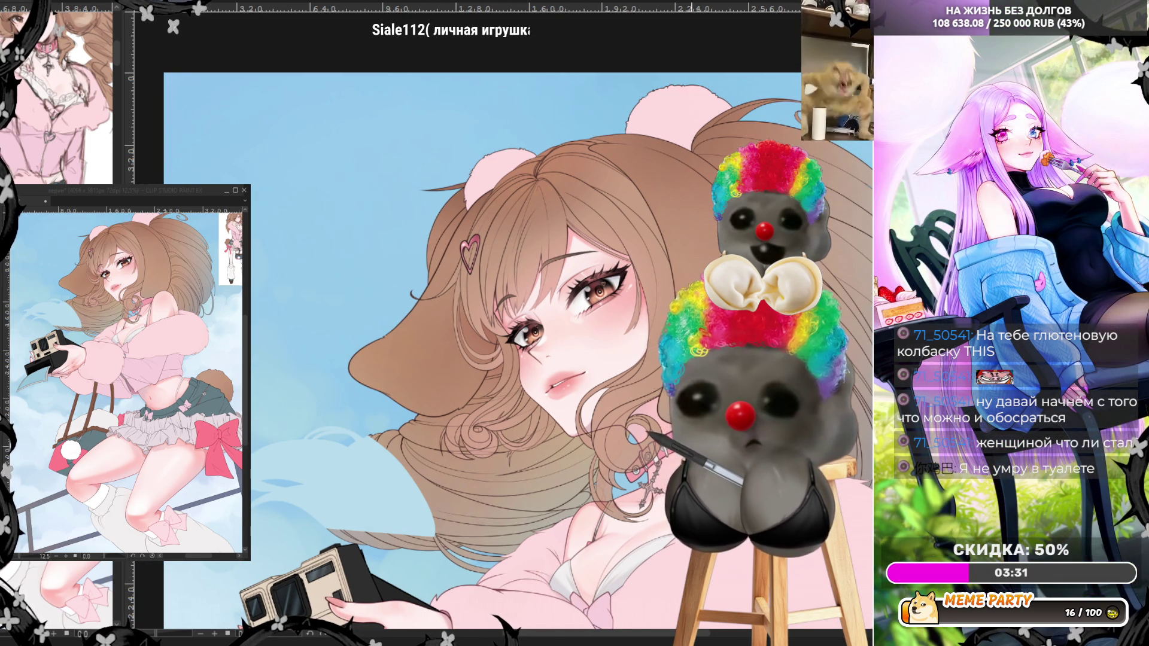
pyautogui.hotkey('ctrl', 'z')
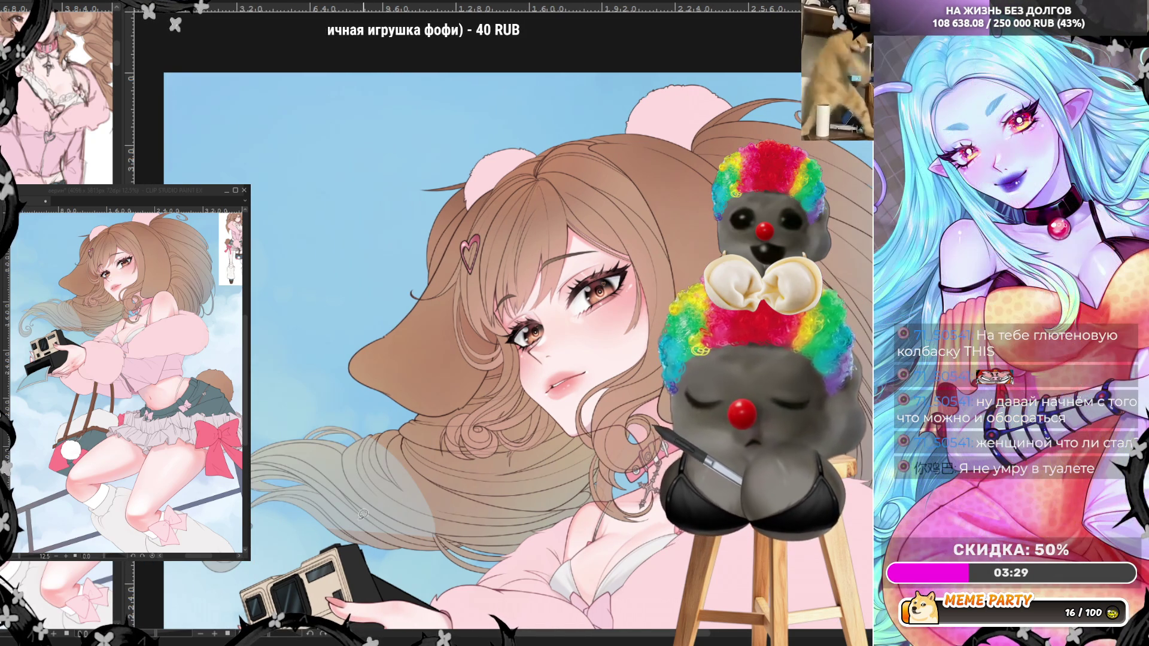
pyautogui.hotkey('ctrl', 'z')
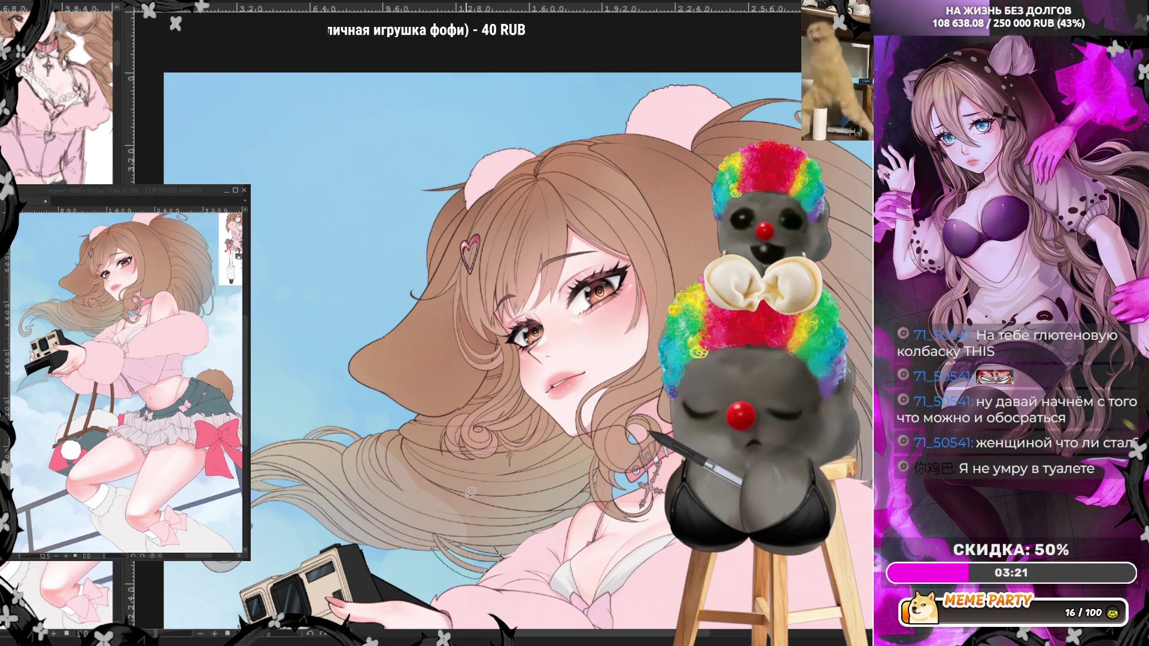
pyautogui.scroll(3, 496, 454)
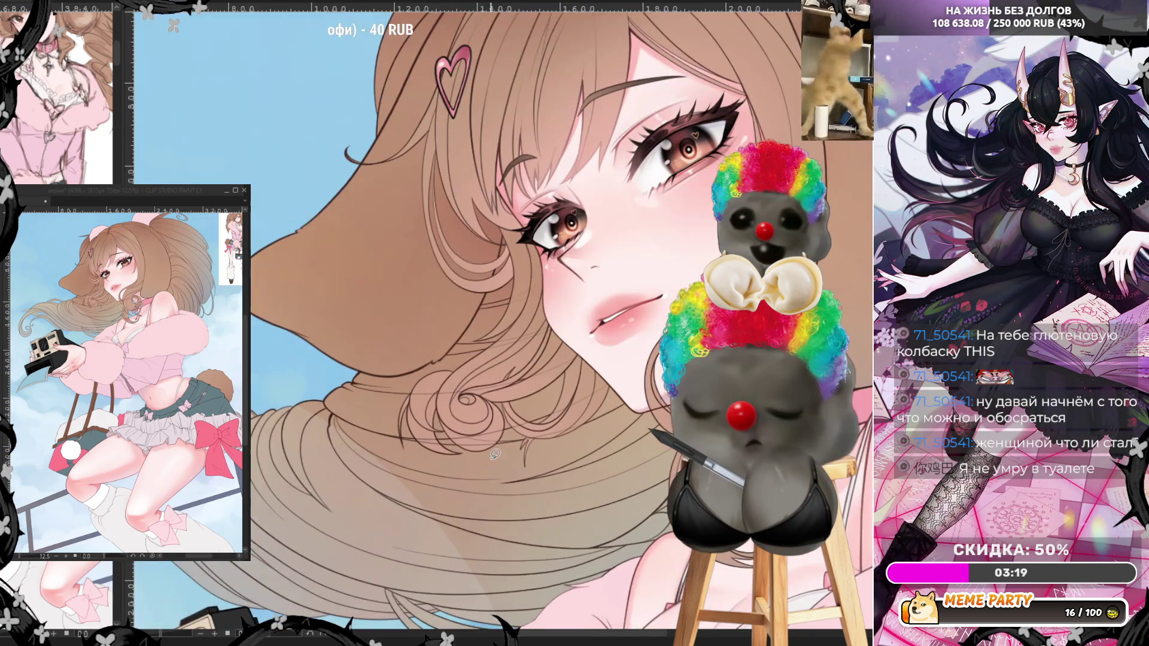
pyautogui.scroll(2, 495, 454)
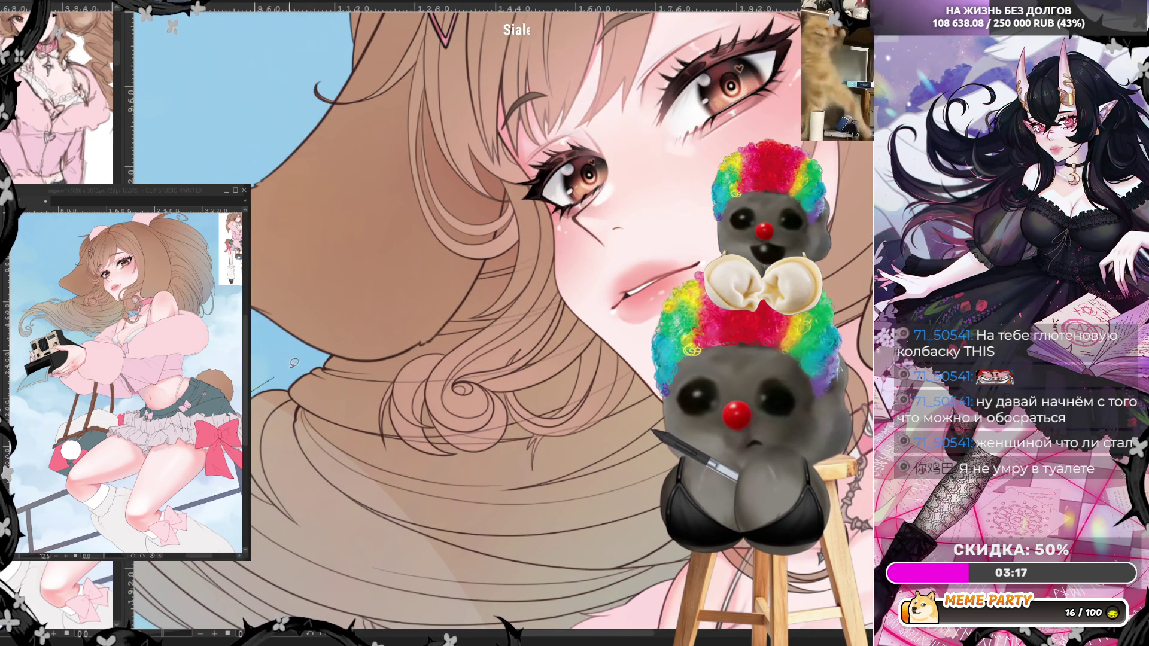
pyautogui.moveTo(345, 354); pyautogui.dragTo(398, 359)
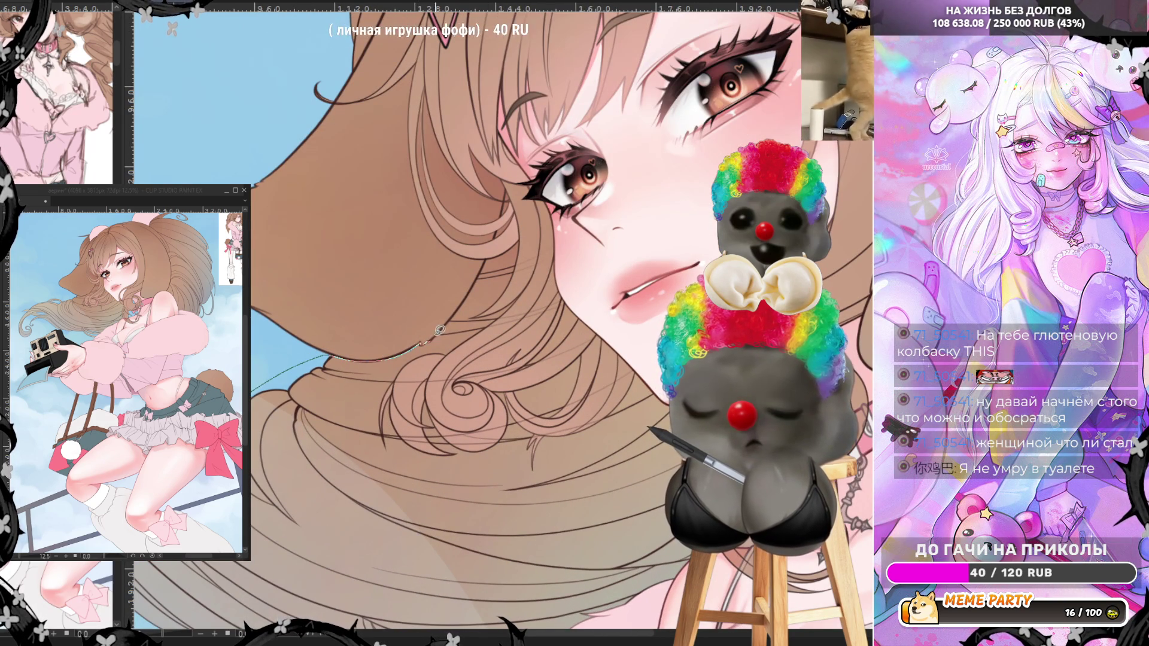
# - Lasso-fill the hair area beside the neck with a flat tone and touch up a dark strand line
pyautogui.moveTo(458, 336)
pyautogui.mouseDown()
pyautogui.moveTo(445, 356)
pyautogui.moveTo(389, 374)
pyautogui.mouseUp()
pyautogui.moveTo(326, 429)
pyautogui.mouseDown()
pyautogui.moveTo(423, 363)
pyautogui.moveTo(384, 417)
pyautogui.moveTo(392, 537)
pyautogui.moveTo(321, 404)
pyautogui.mouseUp()
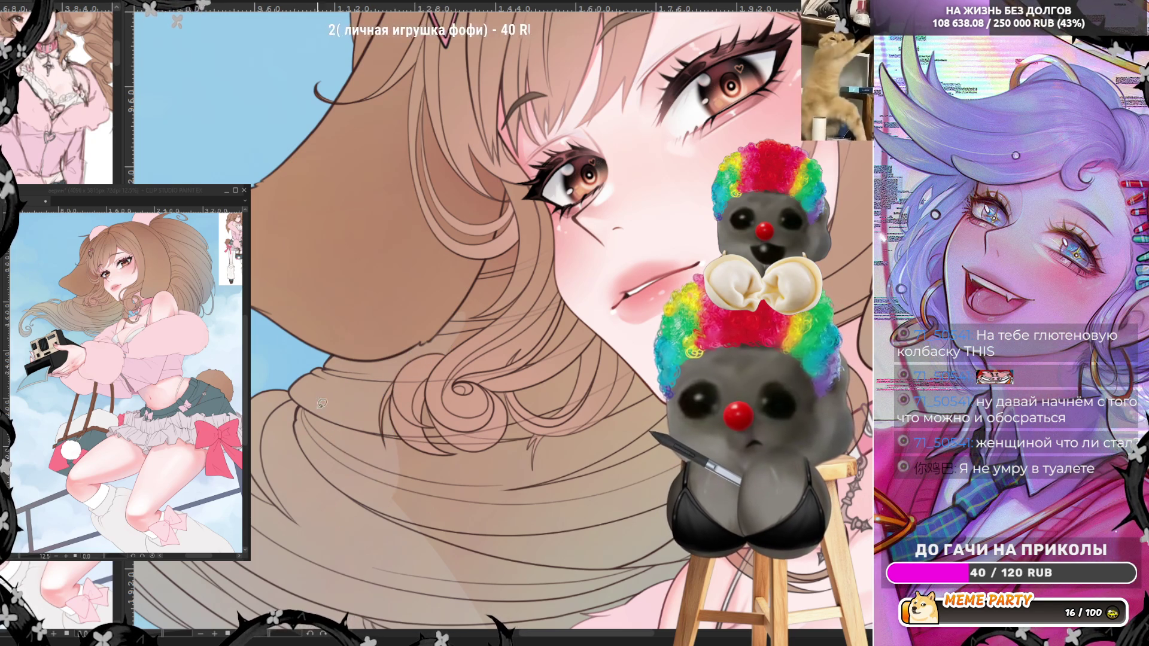
pyautogui.moveTo(393, 375); pyautogui.dragTo(393, 378)
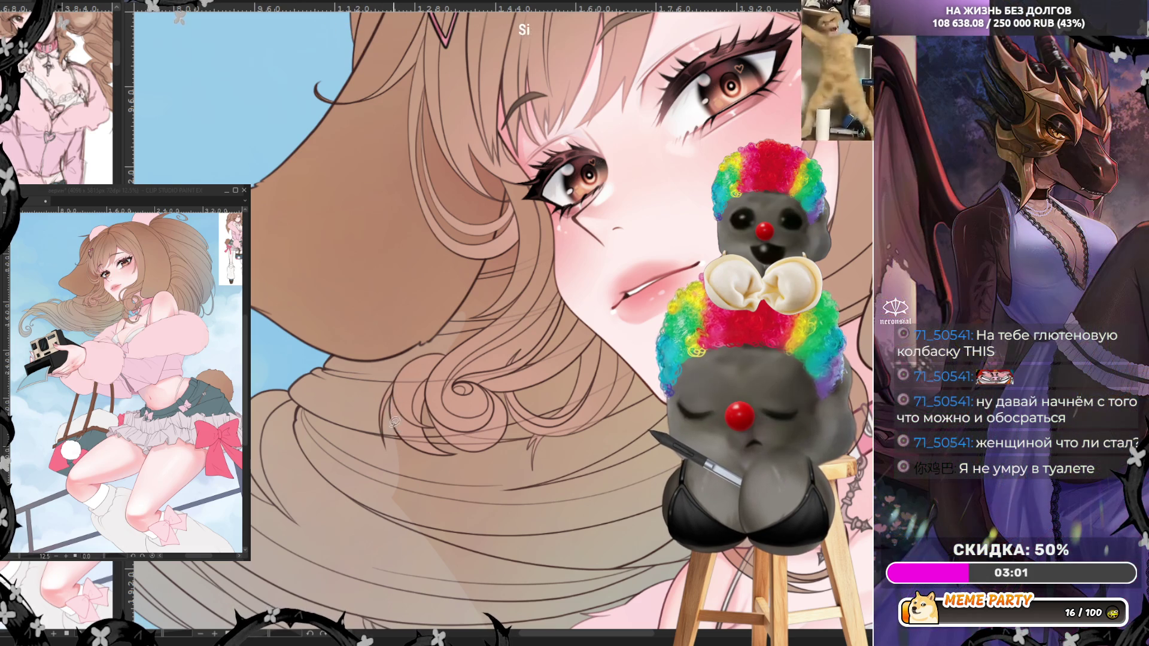
pyautogui.moveTo(388, 407)
pyautogui.mouseDown()
pyautogui.moveTo(394, 395)
pyautogui.moveTo(397, 426)
pyautogui.mouseUp()
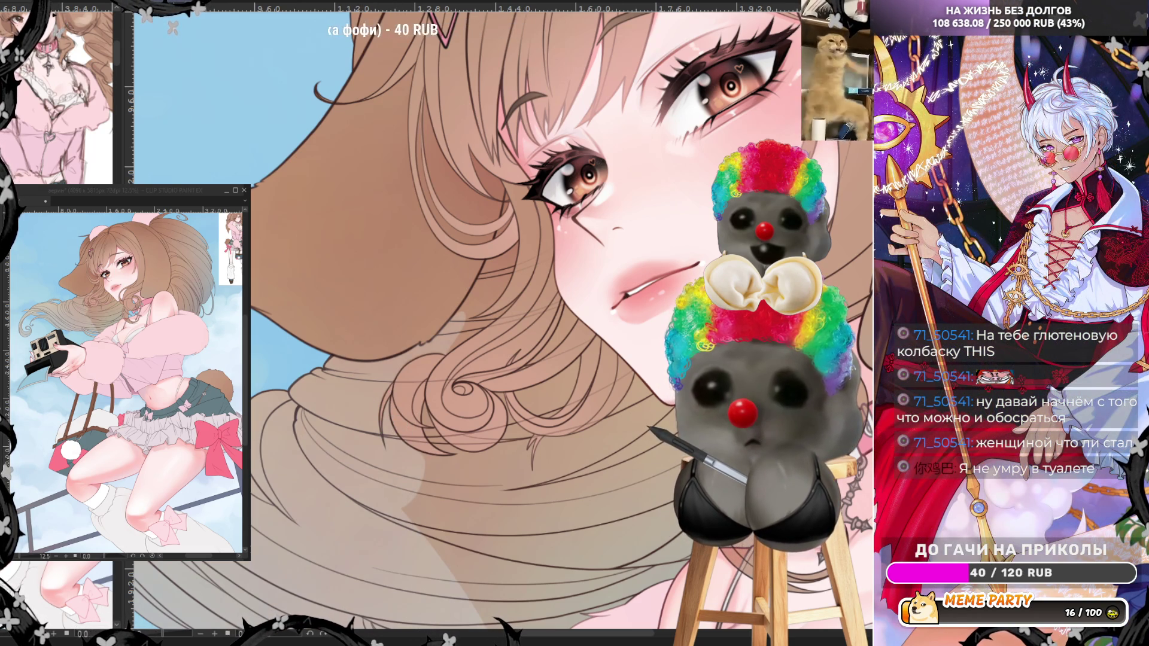
pyautogui.scroll(3, 514, 465)
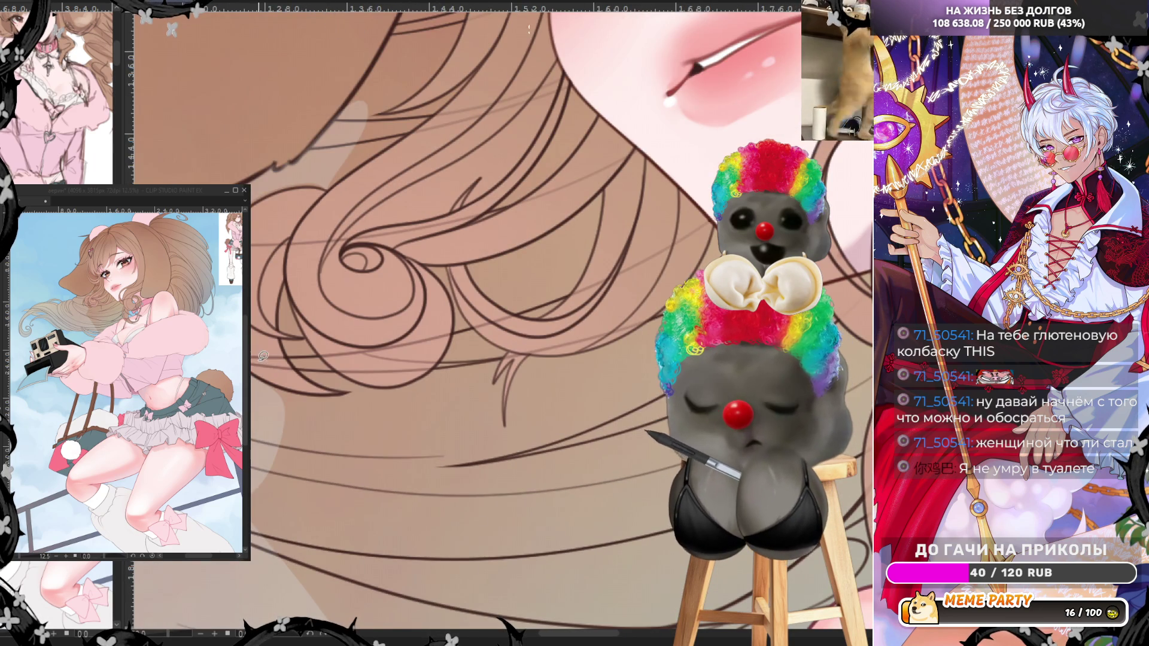
# - Try several strand lines on the lower hair and undo them all
pyautogui.moveTo(255, 375); pyautogui.dragTo(363, 390)
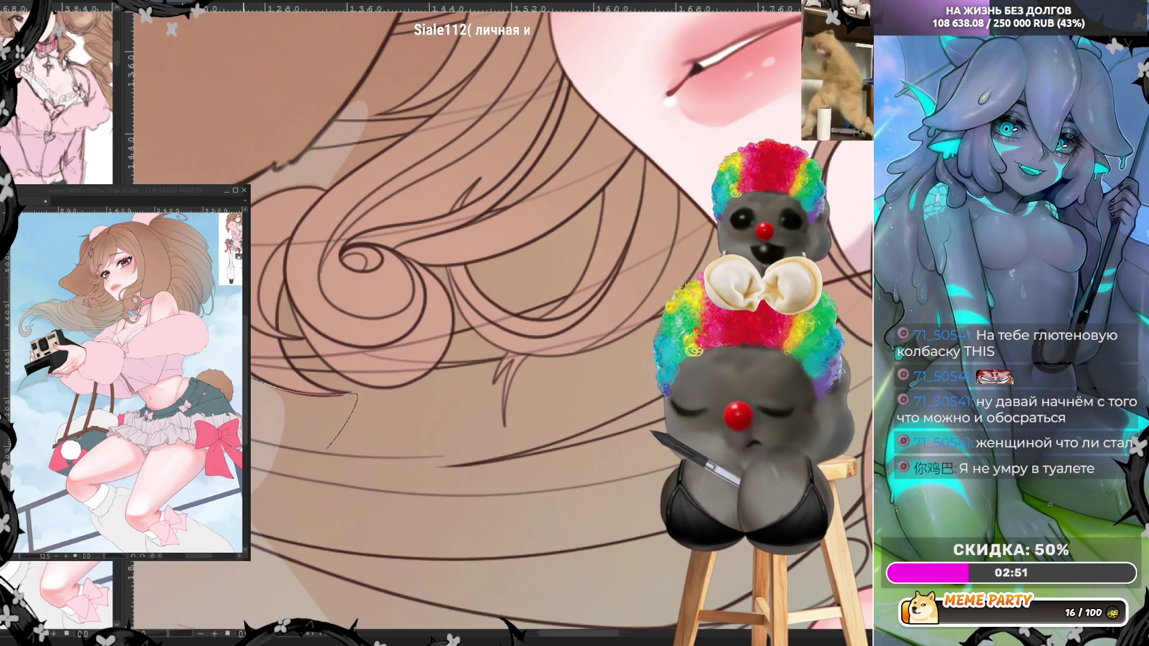
pyautogui.hotkey('ctrl', 'z')
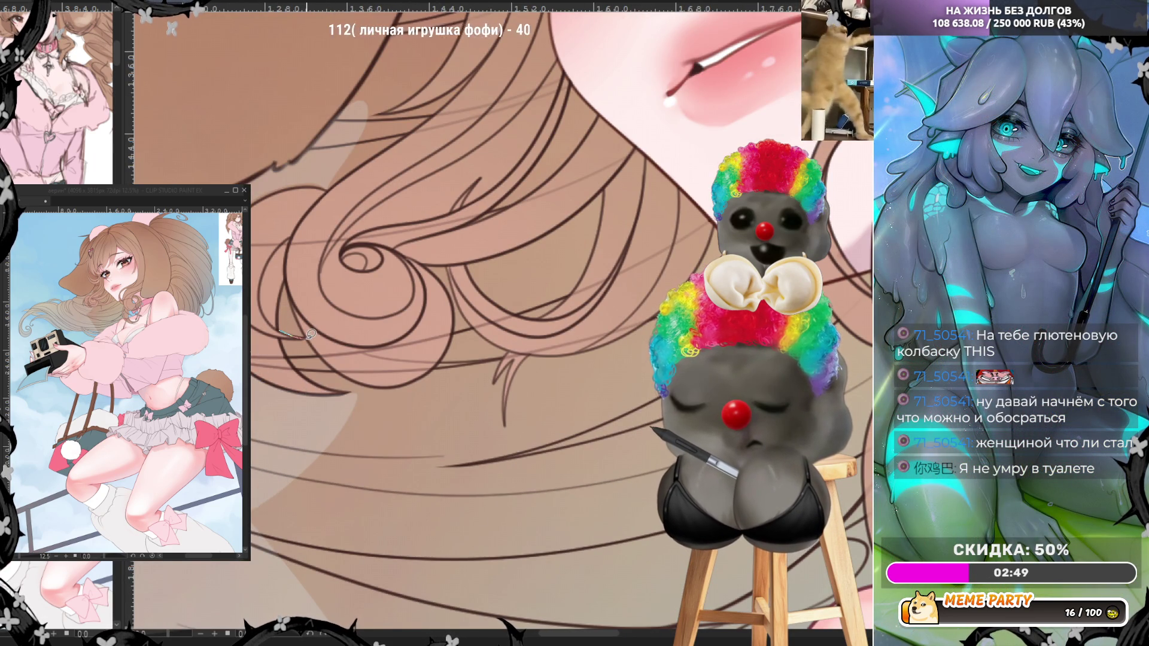
pyautogui.moveTo(310, 334)
pyautogui.mouseDown()
pyautogui.moveTo(297, 305)
pyautogui.moveTo(295, 359)
pyautogui.moveTo(350, 388)
pyautogui.mouseUp()
pyautogui.hotkey('ctrl', 'z')
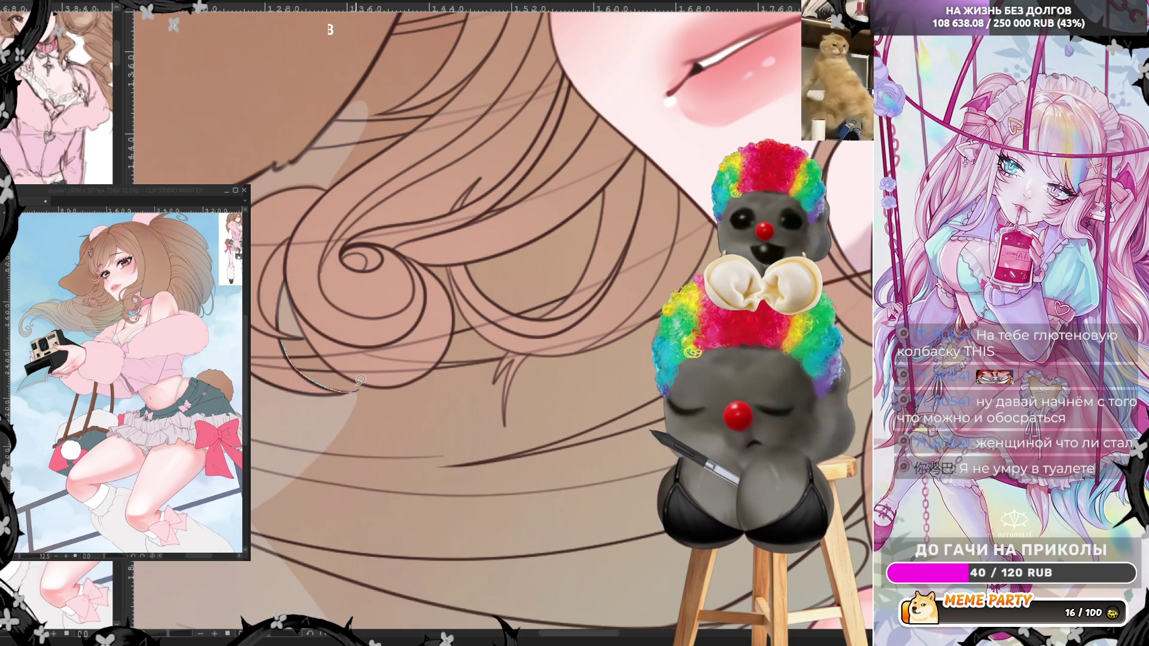
pyautogui.hotkey('ctrl', 'z')
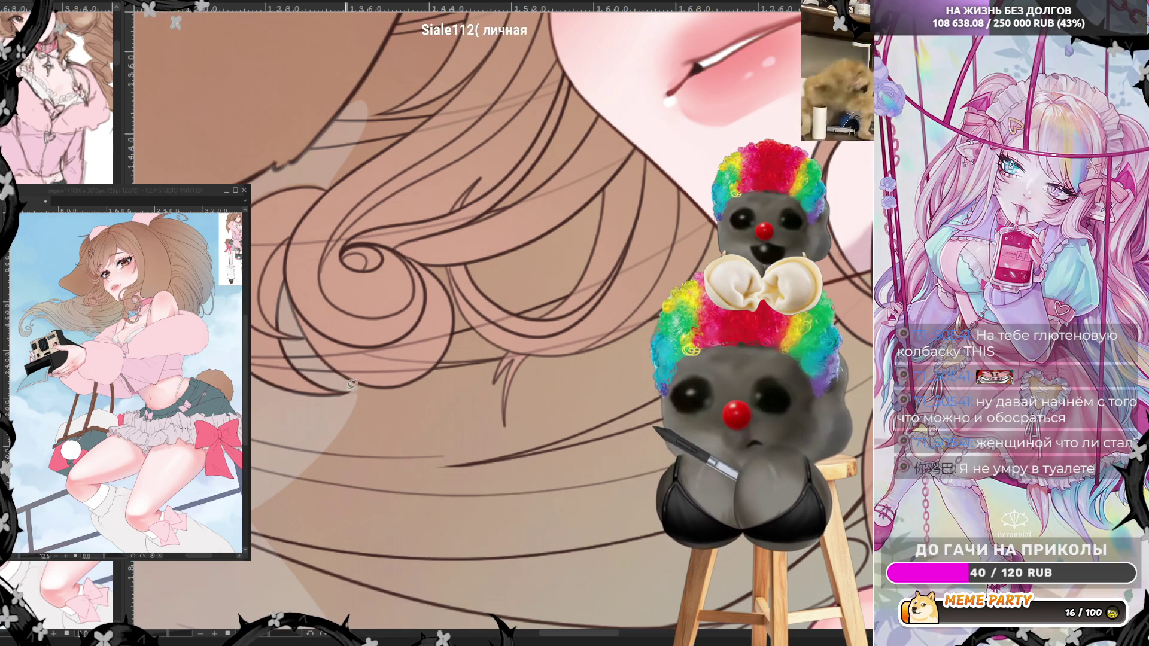
pyautogui.moveTo(352, 382)
pyautogui.mouseDown()
pyautogui.moveTo(437, 384)
pyautogui.moveTo(404, 488)
pyautogui.moveTo(252, 566)
pyautogui.moveTo(352, 400)
pyautogui.moveTo(434, 367)
pyautogui.moveTo(456, 334)
pyautogui.moveTo(442, 275)
pyautogui.mouseUp()
pyautogui.hotkey('ctrl', 'z')
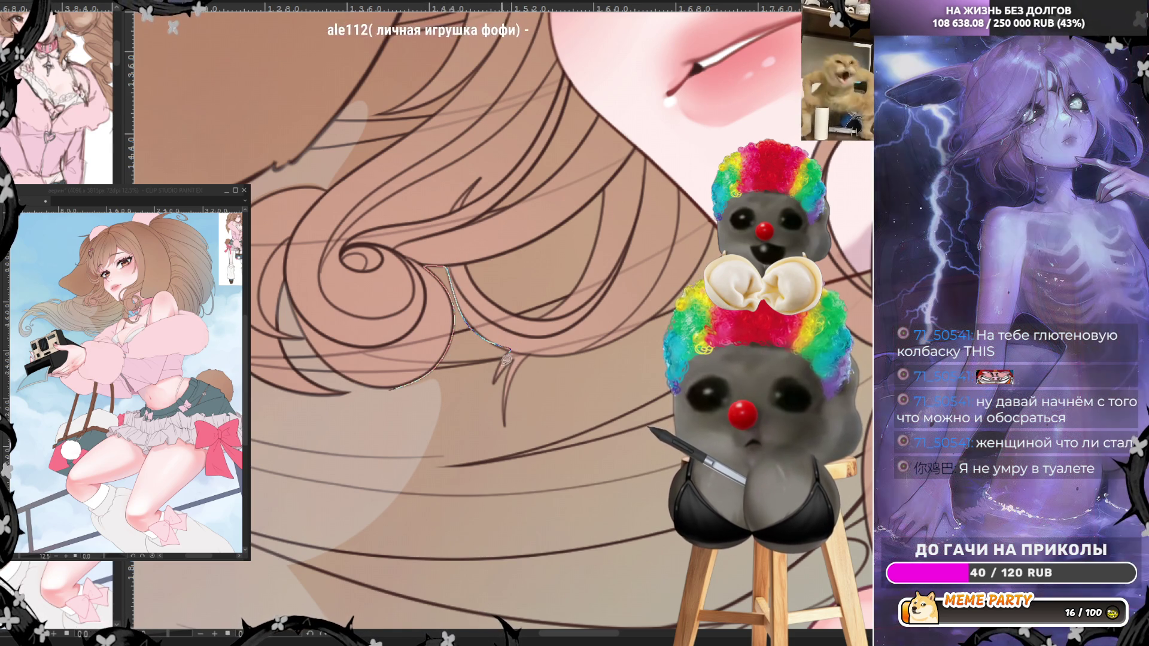
pyautogui.hotkey('ctrl', 'z')
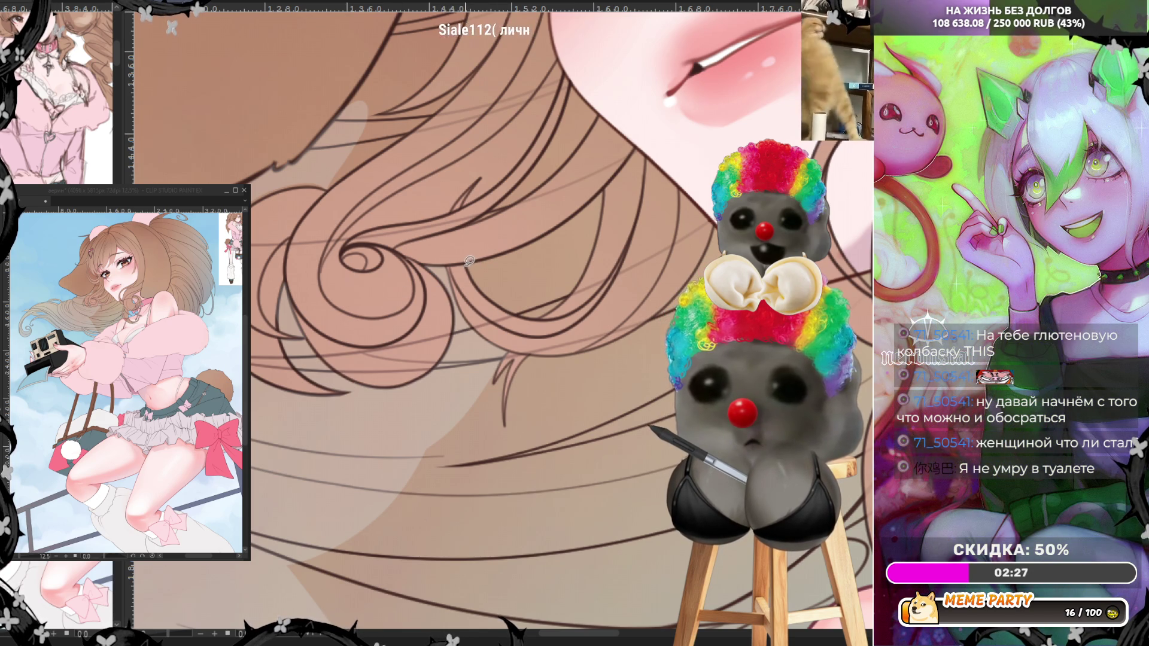
# - Bucket-fill six hair sections, lower bands and thin strands with lighter beige
pyautogui.click(545, 281)
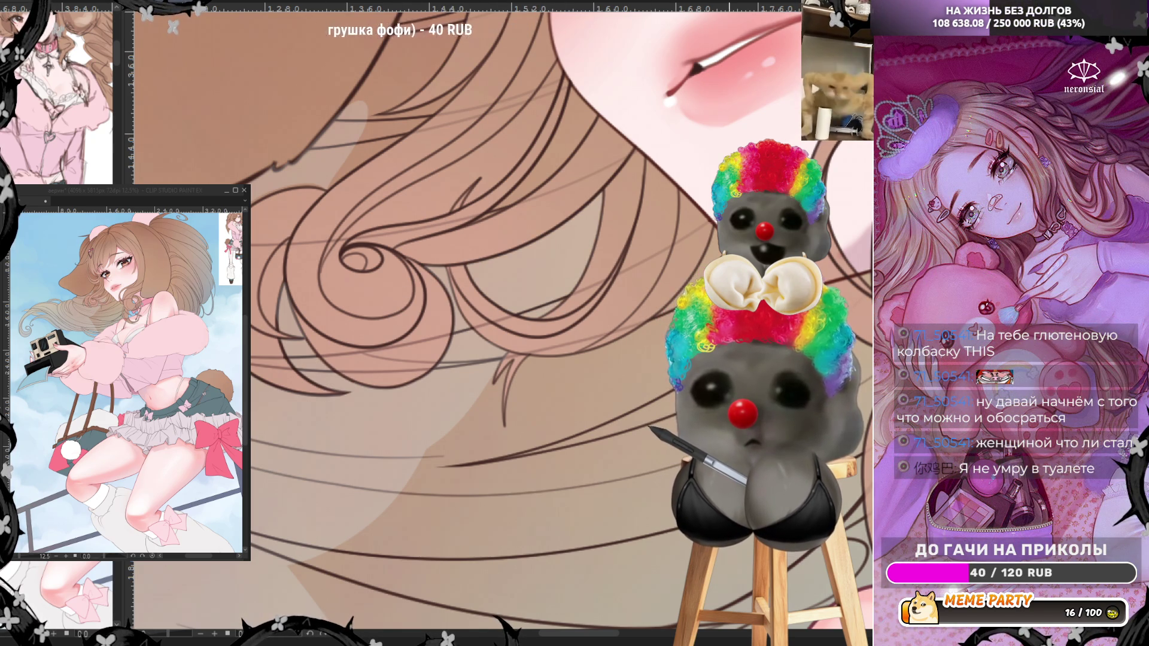
pyautogui.click(517, 419)
pyautogui.click(526, 527)
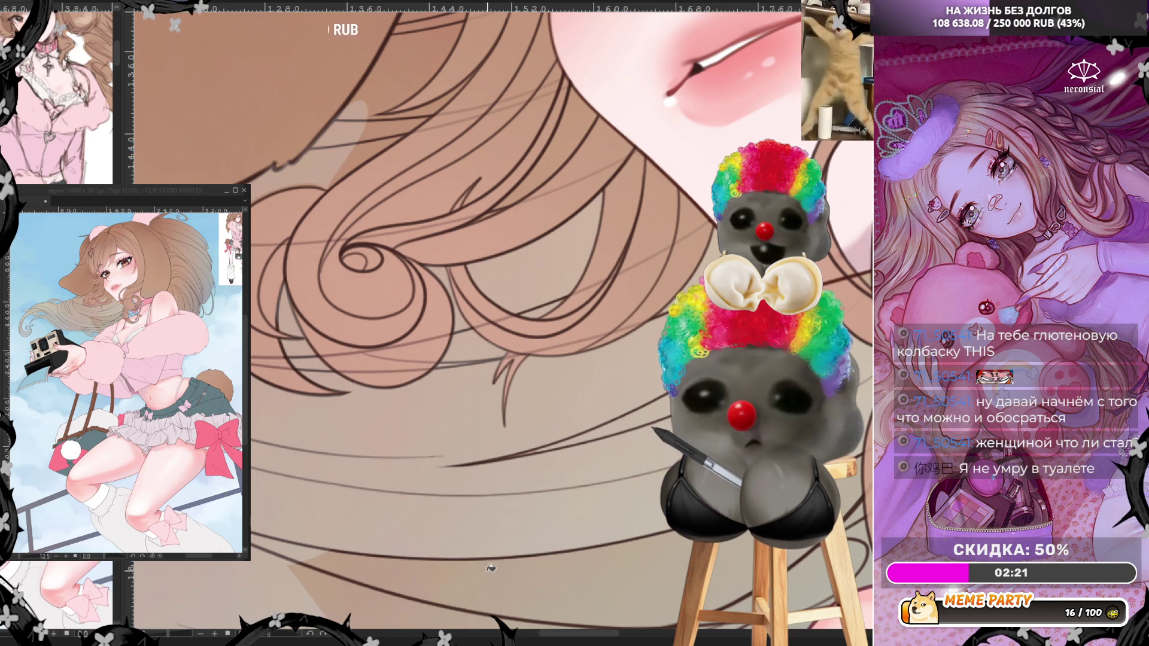
pyautogui.click(521, 592)
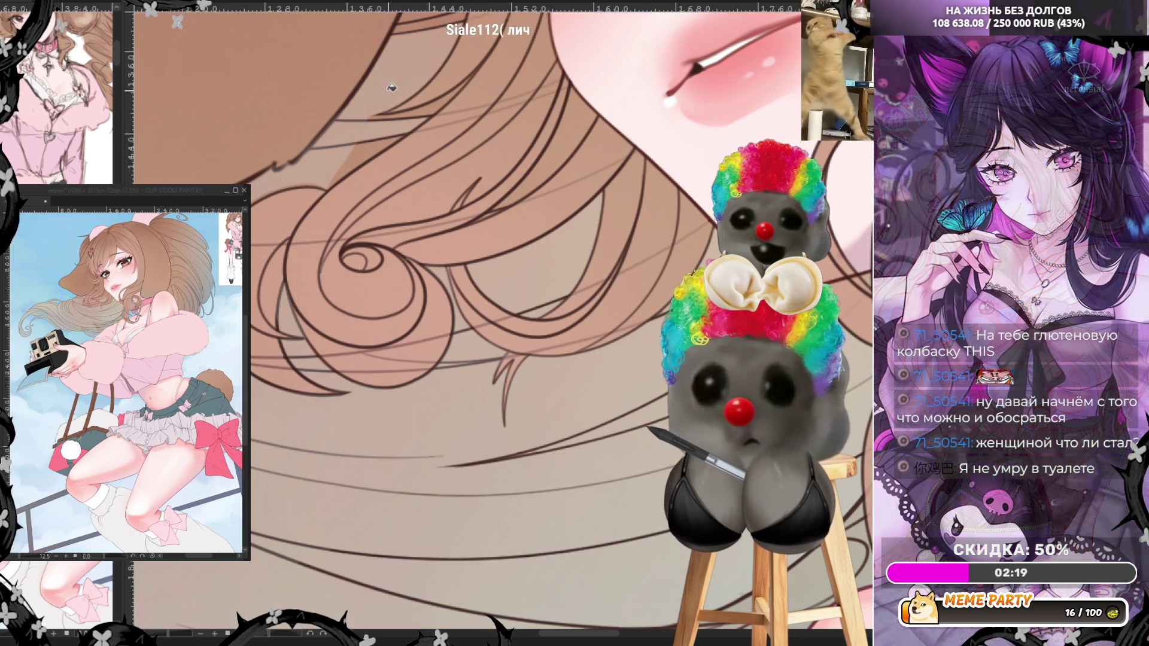
pyautogui.click(388, 119)
pyautogui.click(368, 147)
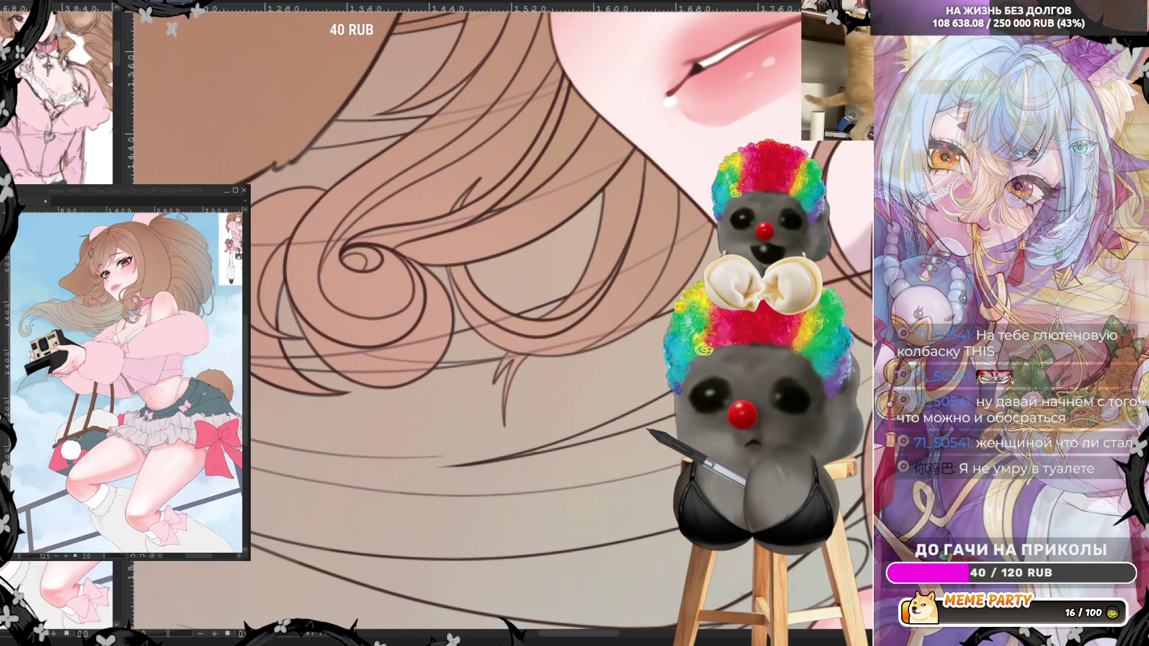
# - Draw curved strand lines through the lower hair, removing one short dark stroke
pyautogui.scroll(-4, 648, 311)
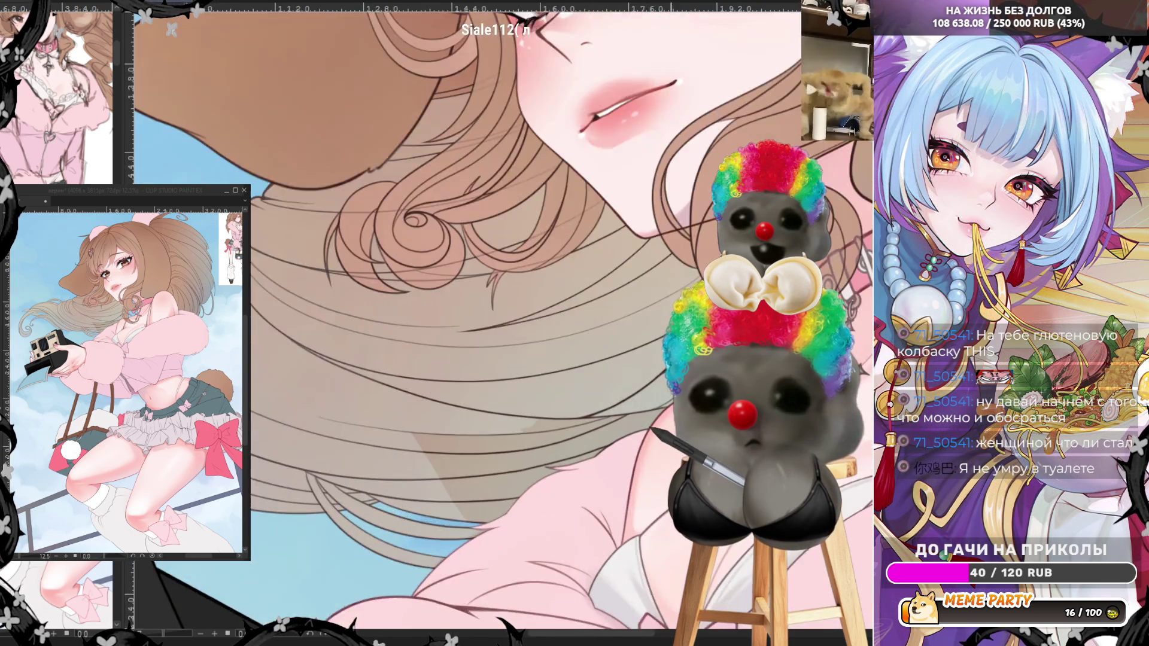
pyautogui.scroll(5, 647, 310)
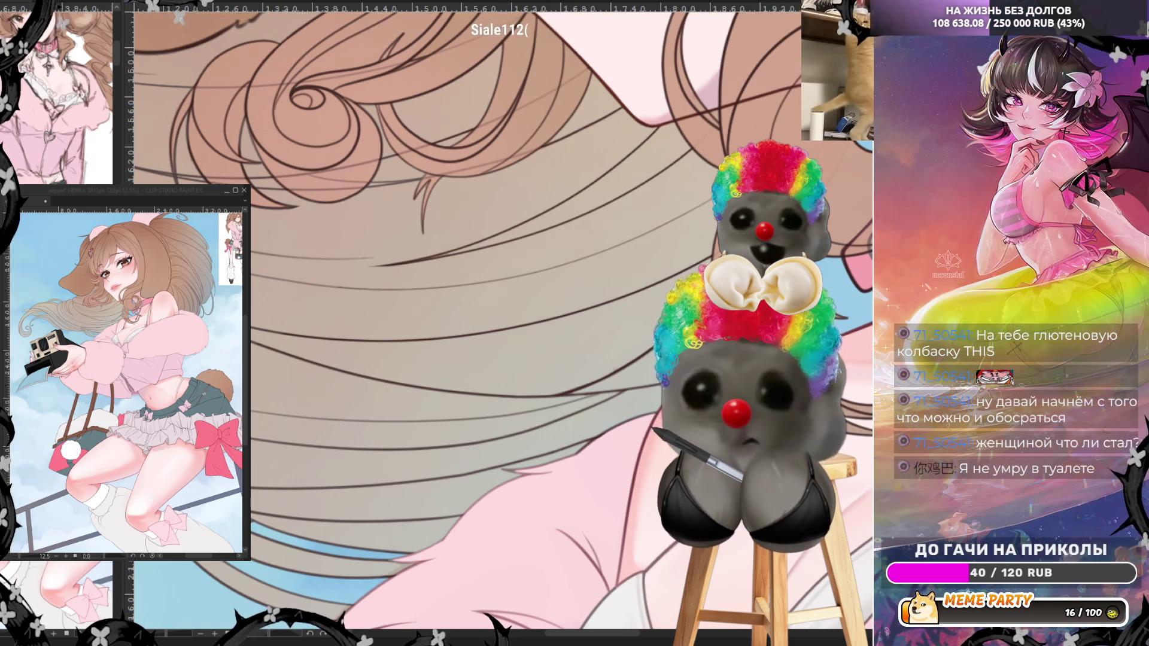
pyautogui.moveTo(279, 463)
pyautogui.mouseDown()
pyautogui.moveTo(403, 539)
pyautogui.moveTo(569, 425)
pyautogui.moveTo(527, 293)
pyautogui.moveTo(327, 317)
pyautogui.mouseUp()
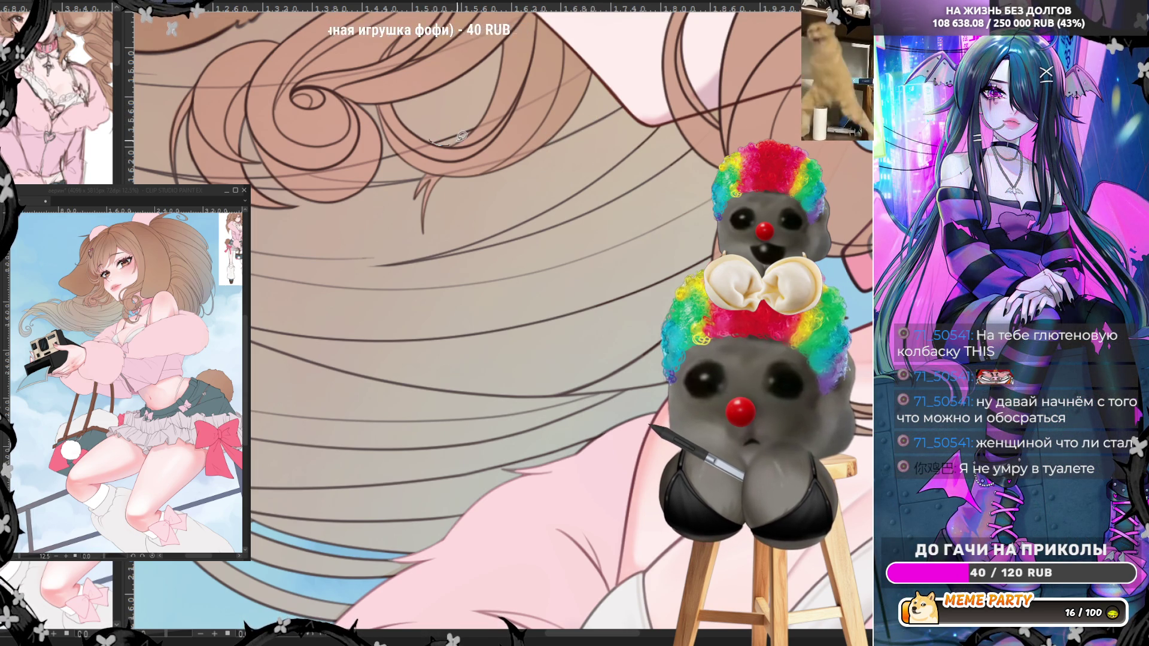
pyautogui.hotkey('ctrl', 'z')
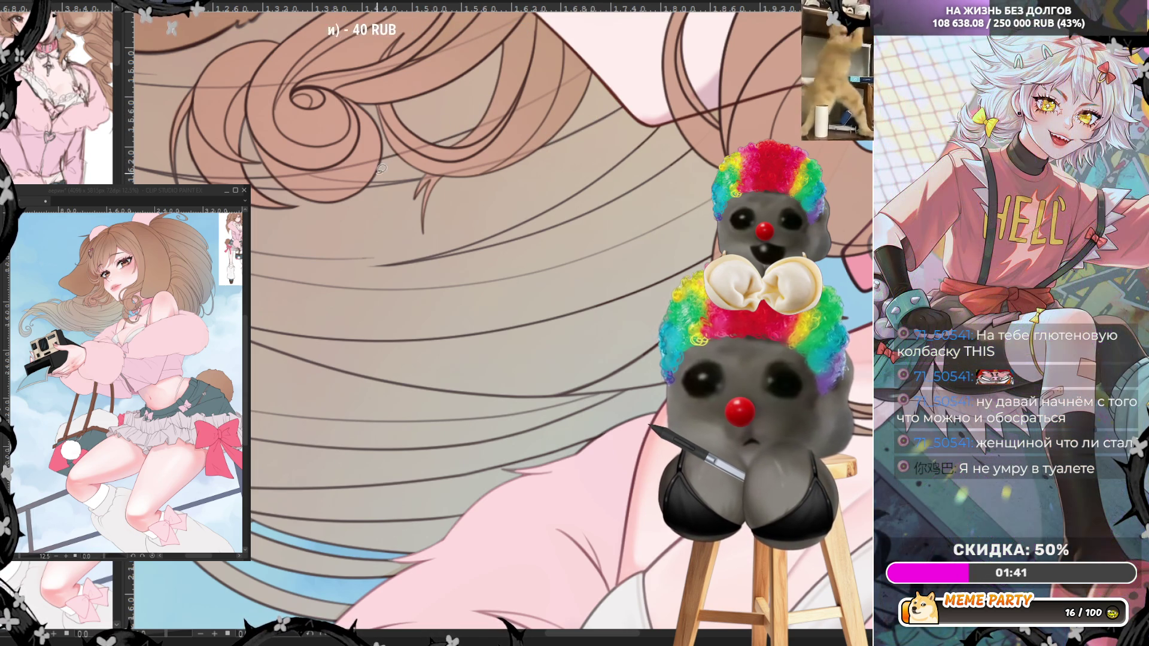
pyautogui.moveTo(392, 146); pyautogui.dragTo(413, 180)
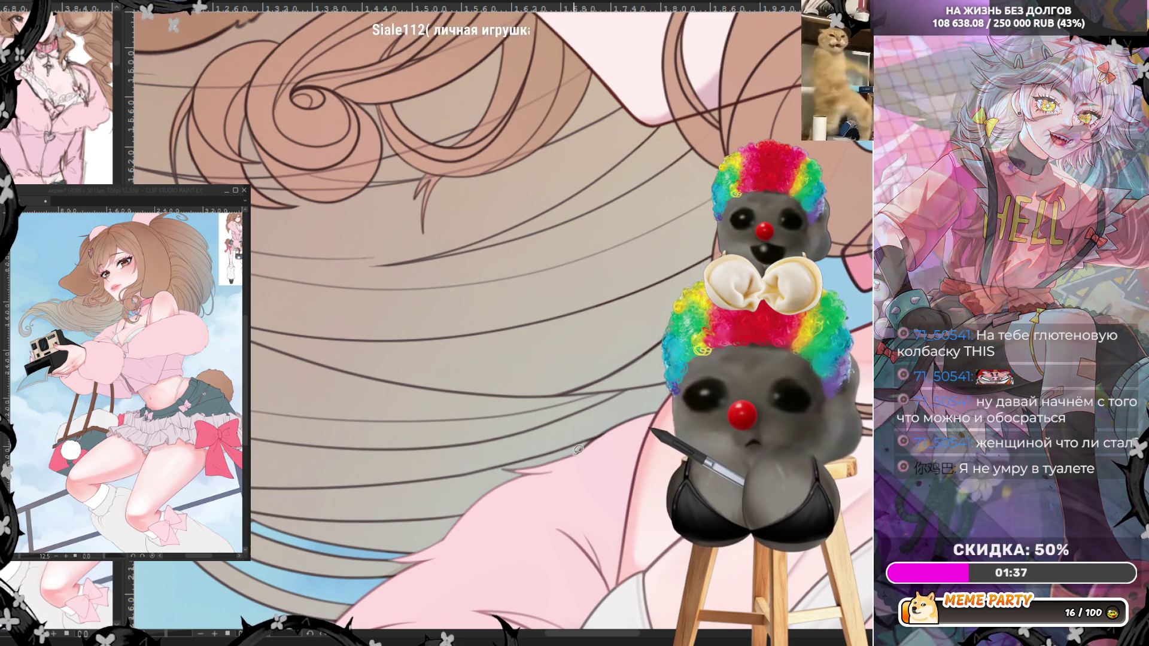
pyautogui.moveTo(578, 452); pyautogui.dragTo(541, 442)
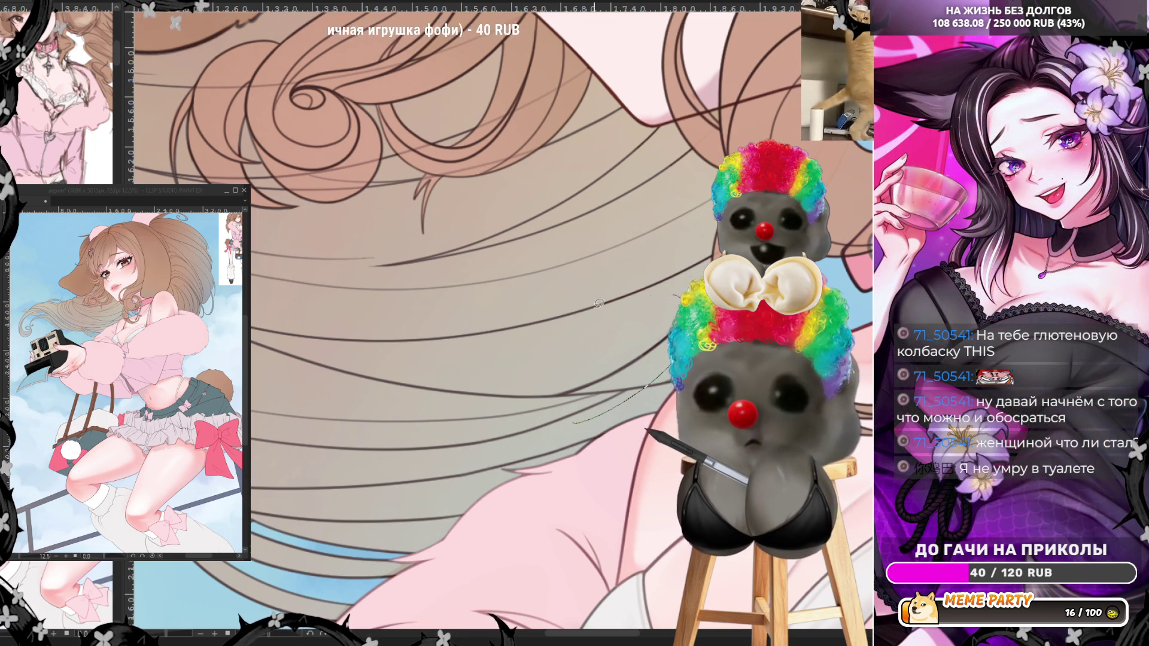
pyautogui.moveTo(599, 303); pyautogui.dragTo(632, 300)
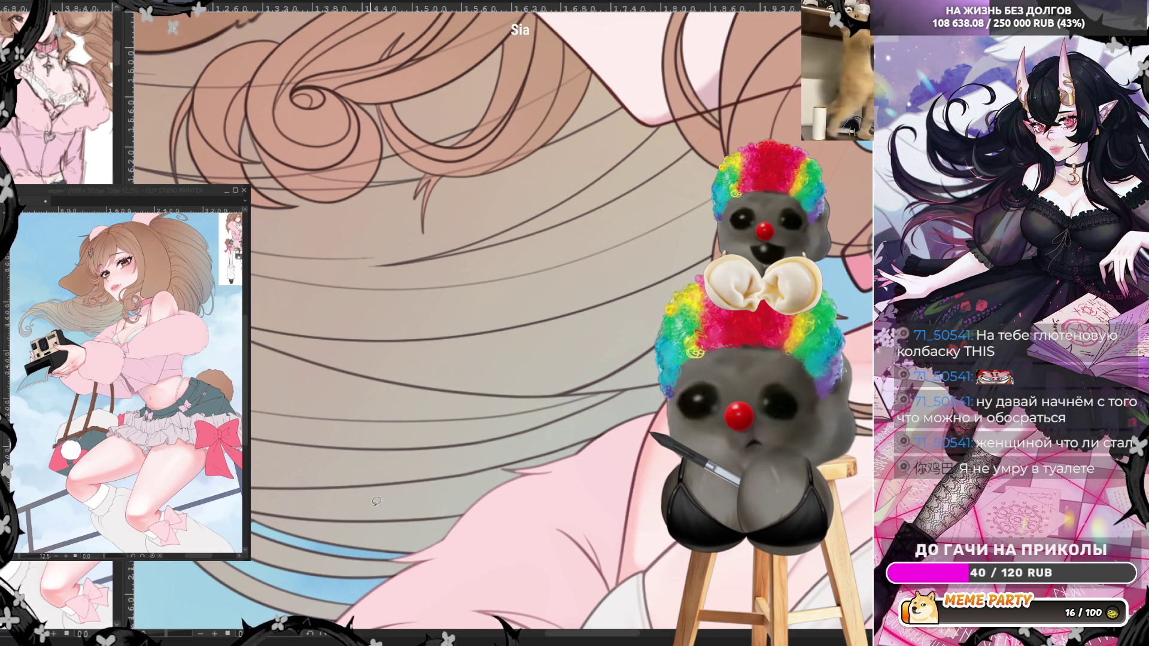
# - Paint a short light highlight along the hair edge beside the girl's eye
pyautogui.scroll(-5, 383, 490)
pyautogui.scroll(3, 317, 279)
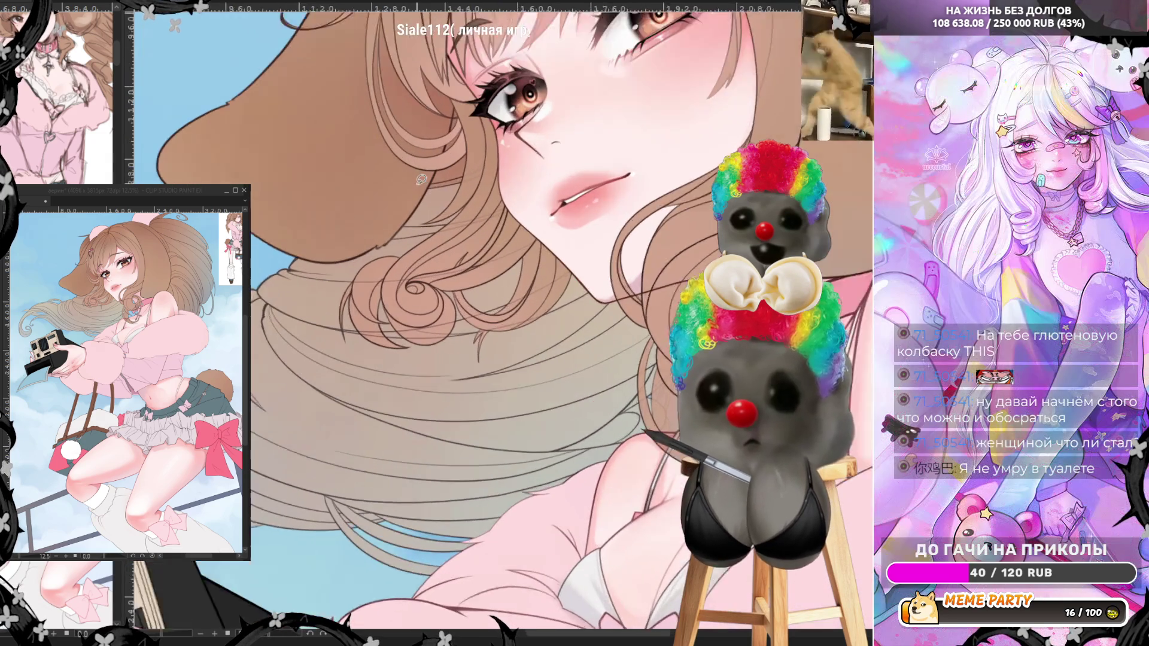
pyautogui.scroll(-4, 503, 349)
pyautogui.scroll(5, 364, 174)
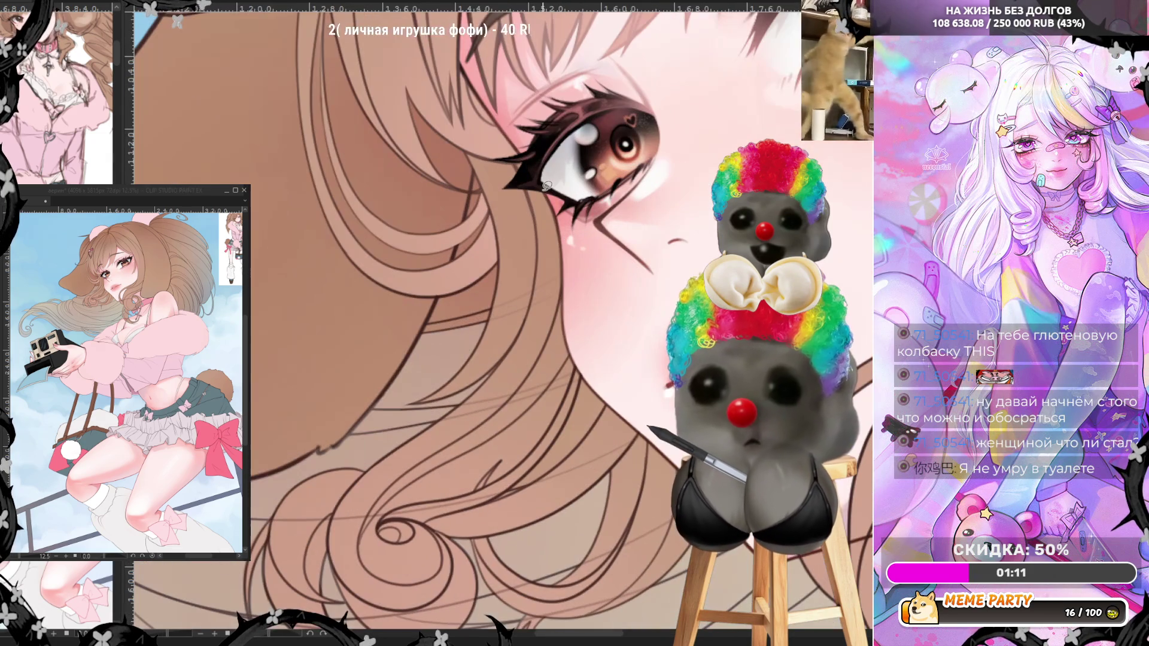
pyautogui.moveTo(436, 324); pyautogui.dragTo(417, 345)
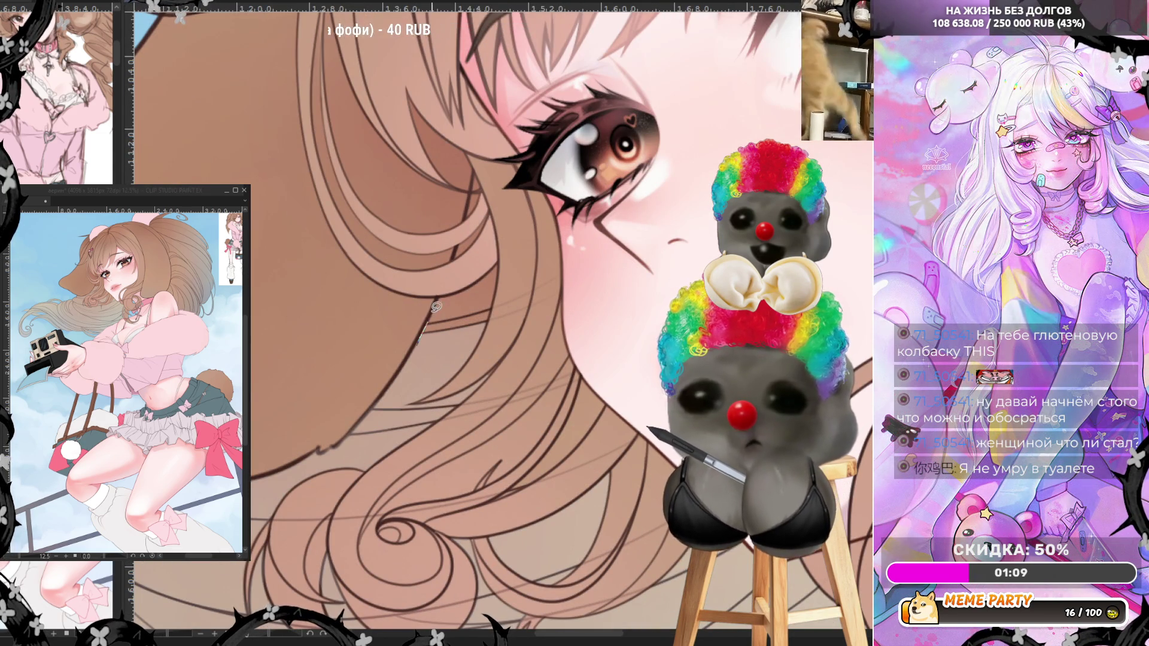
pyautogui.moveTo(443, 297)
pyautogui.mouseDown()
pyautogui.moveTo(501, 285)
pyautogui.moveTo(479, 340)
pyautogui.moveTo(444, 364)
pyautogui.mouseUp()
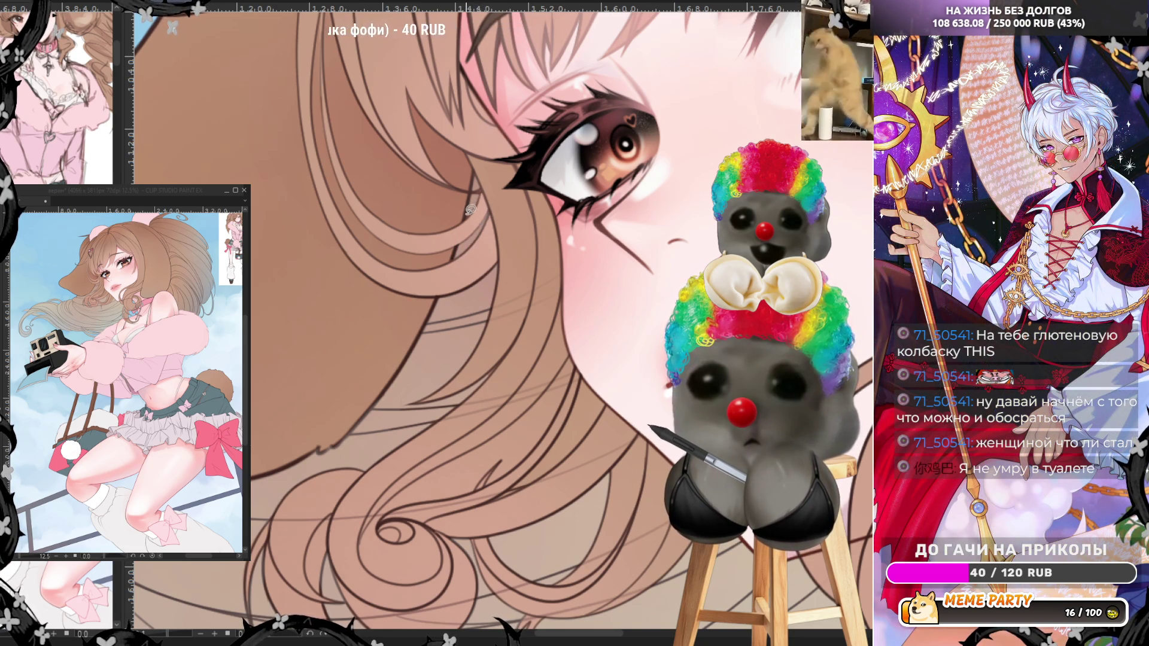
pyautogui.scroll(-5, 486, 193)
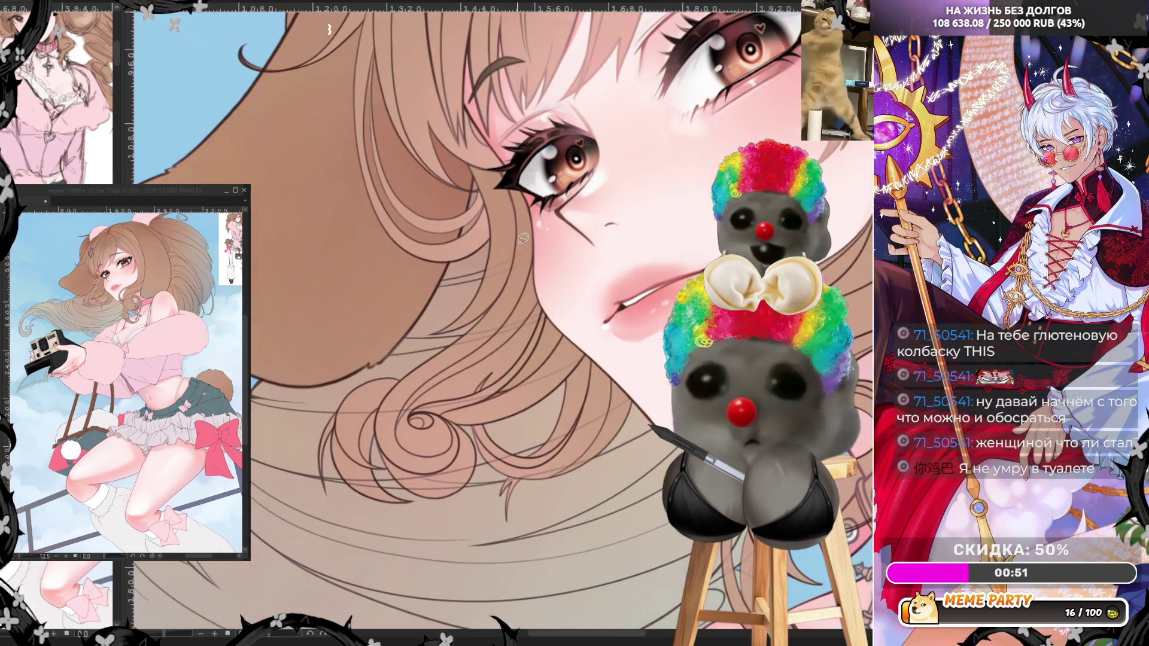
pyautogui.scroll(-2, 521, 236)
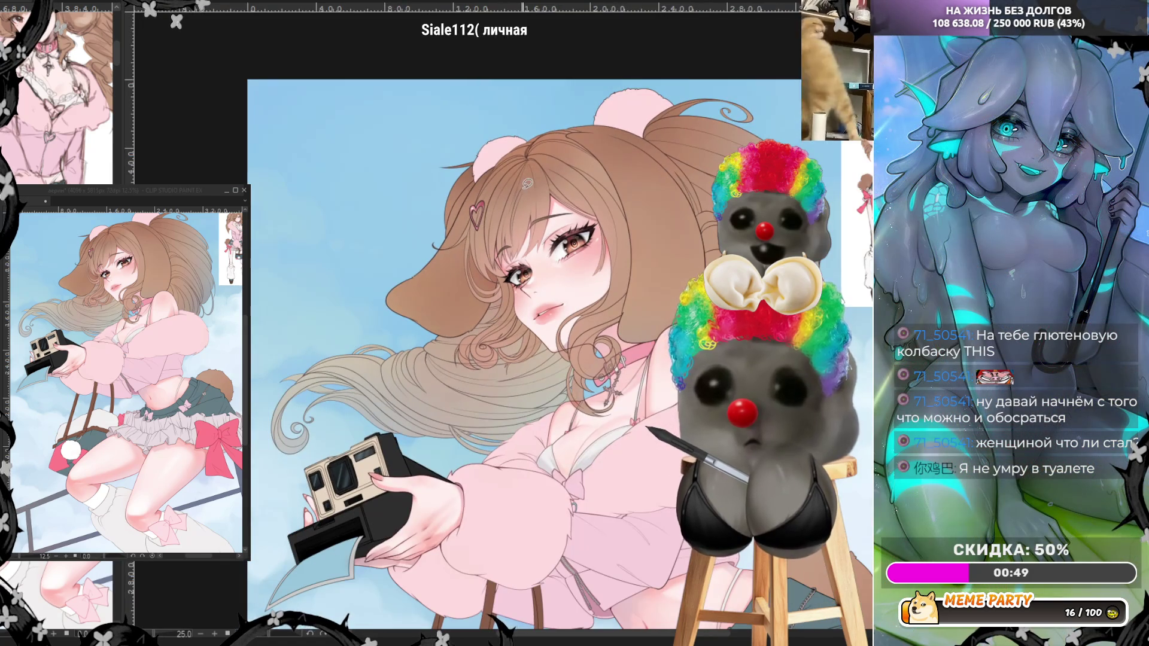
# - Draw a thin line near the top of the pink ear after undoing two failed ear strokes
pyautogui.scroll(5, 527, 184)
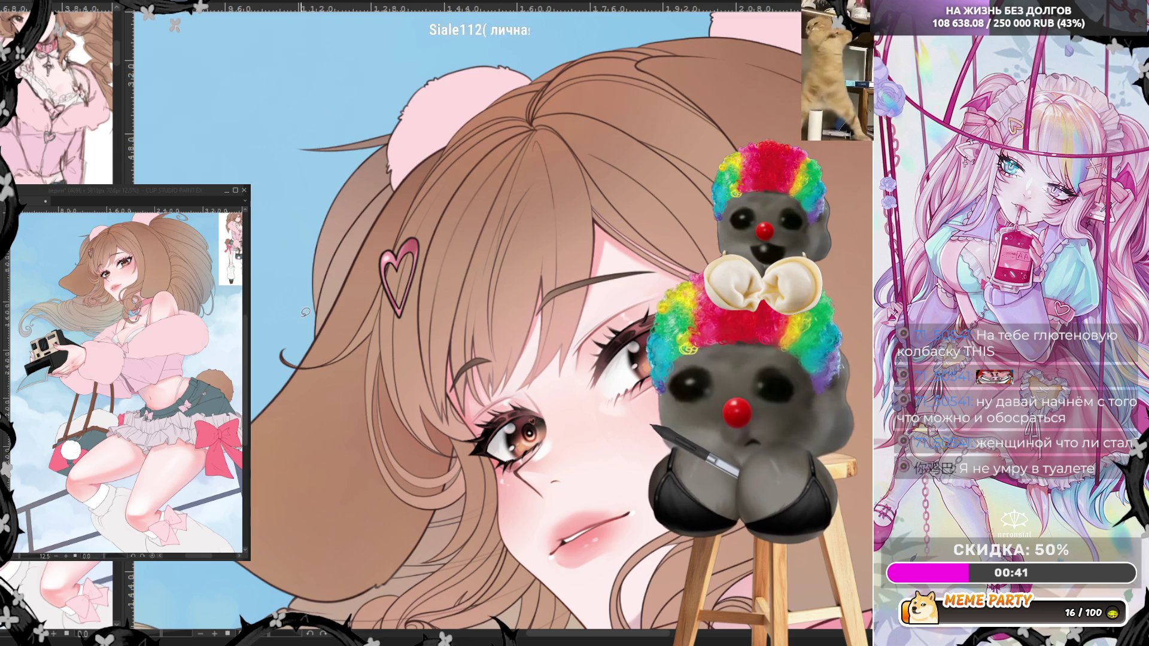
pyautogui.moveTo(304, 273)
pyautogui.mouseDown()
pyautogui.moveTo(305, 344)
pyautogui.moveTo(329, 306)
pyautogui.mouseUp()
pyautogui.hotkey('ctrl', 'z')
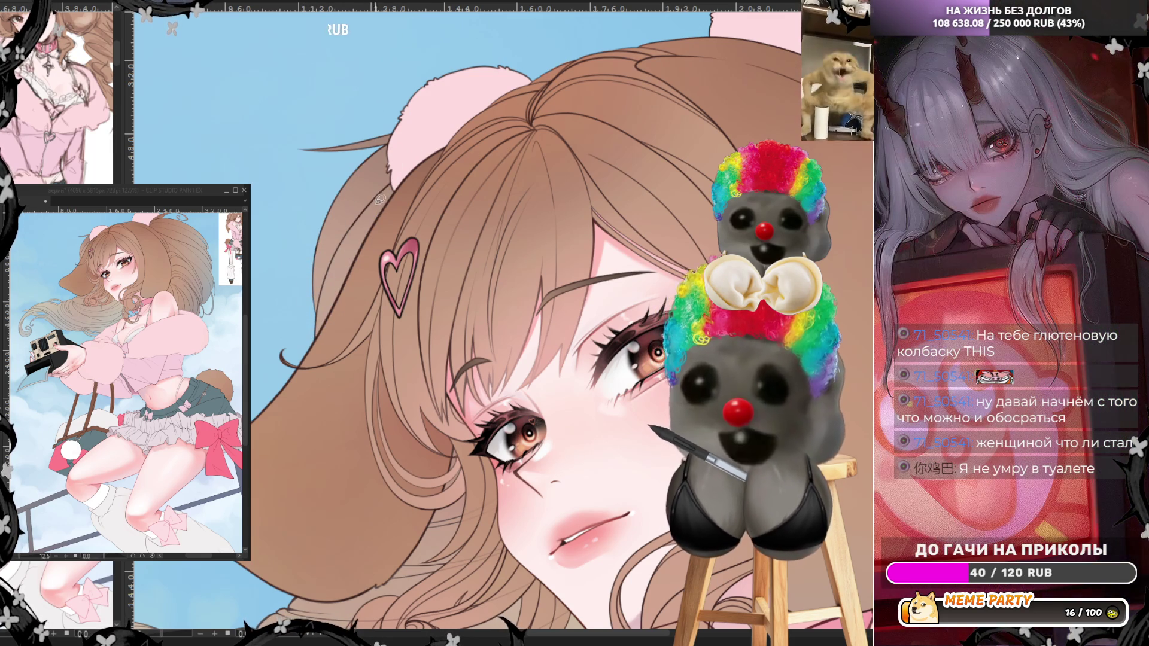
pyautogui.moveTo(371, 221); pyautogui.dragTo(422, 154)
pyautogui.hotkey('ctrl', 'z')
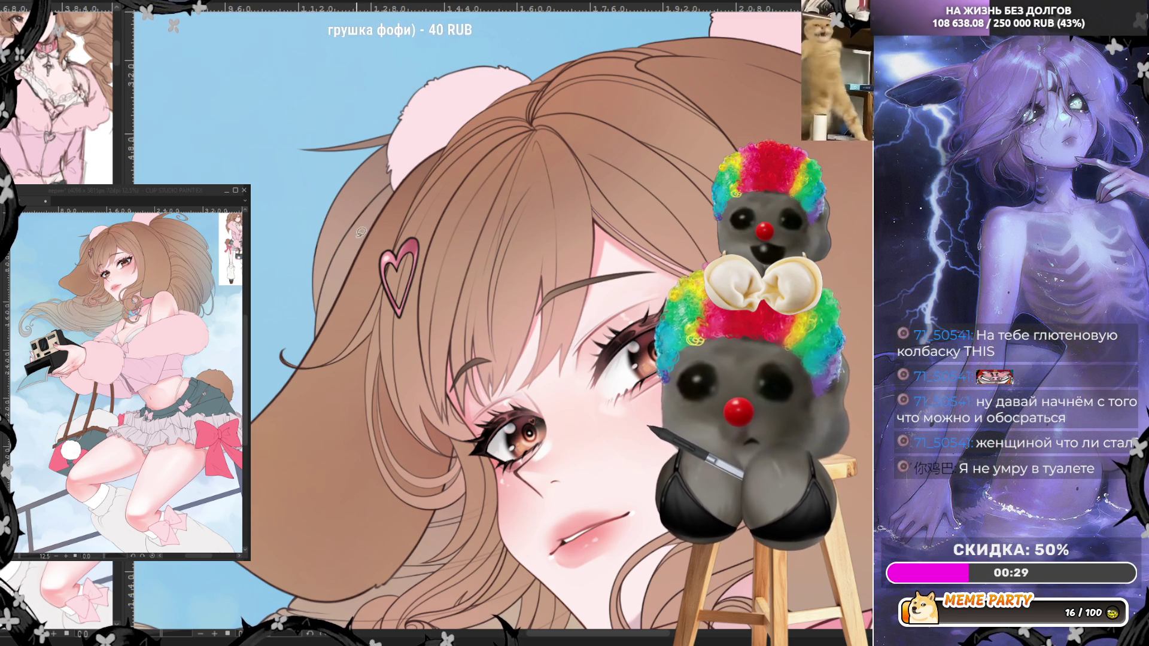
pyautogui.moveTo(326, 311); pyautogui.dragTo(395, 158)
pyautogui.hotkey('ctrl', 'z')
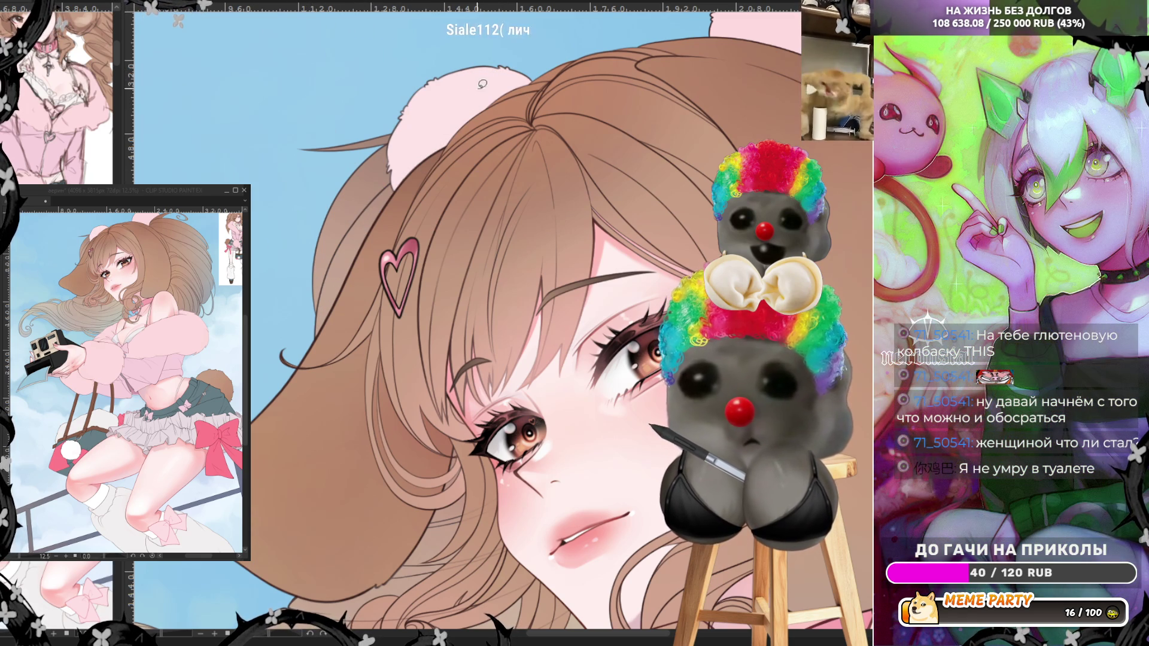
pyautogui.moveTo(494, 50); pyautogui.dragTo(448, 108)
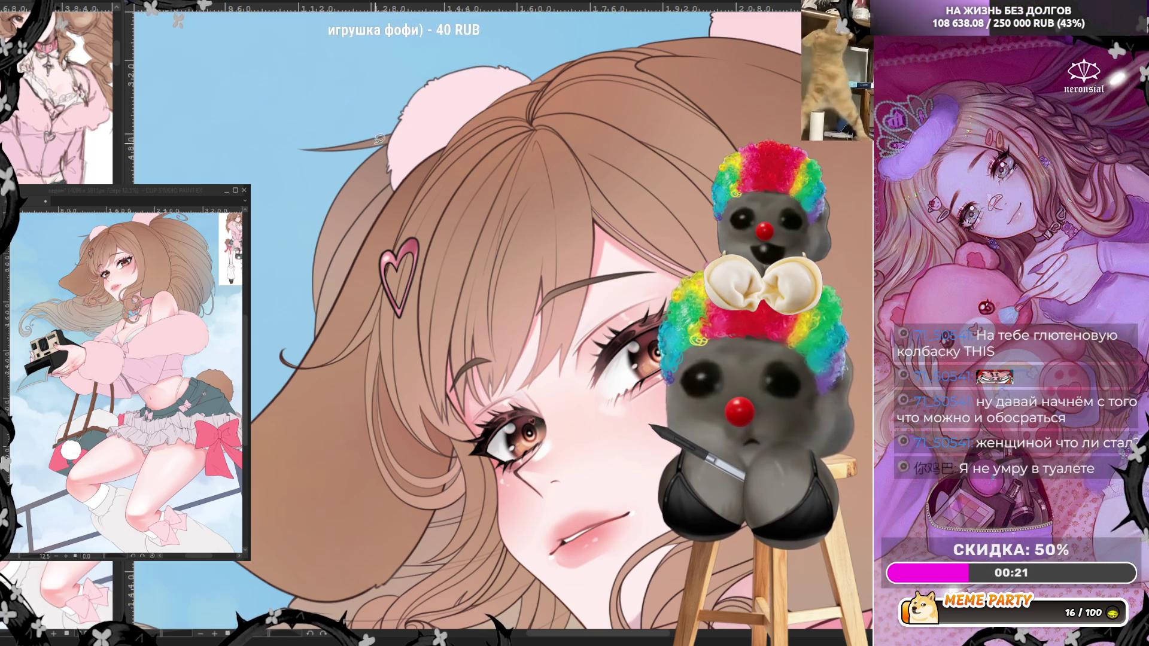
pyautogui.scroll(-5, 357, 160)
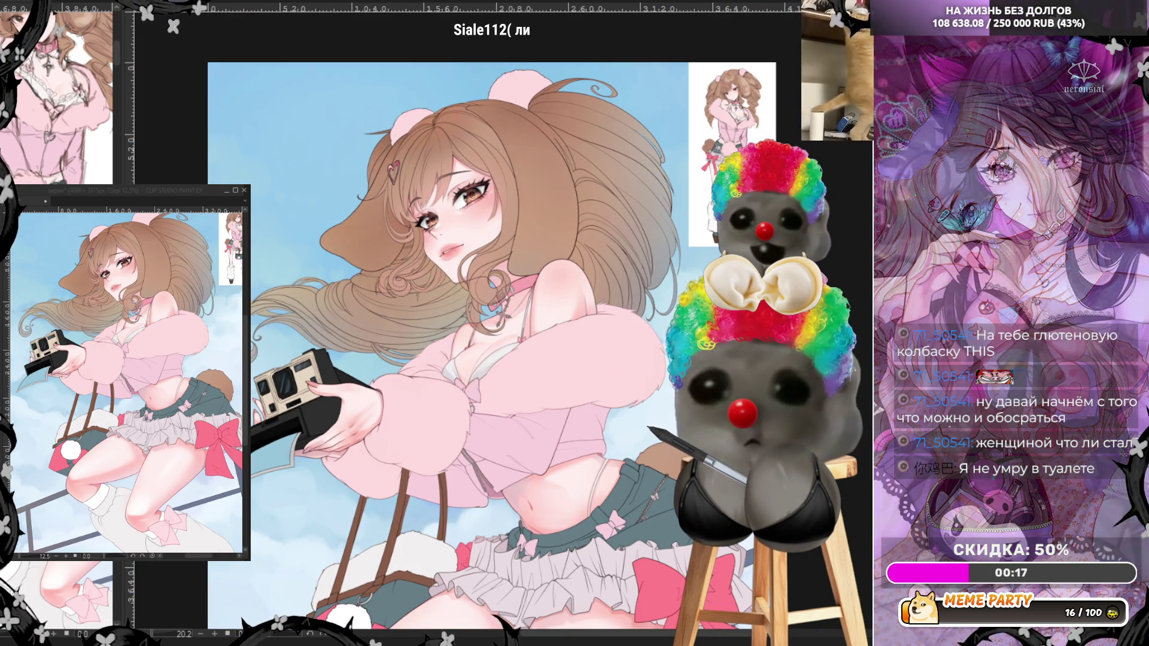
# - Make the long flowing hair strands on the left lighter and greyish
pyautogui.hotkey('ctrl', 'z')
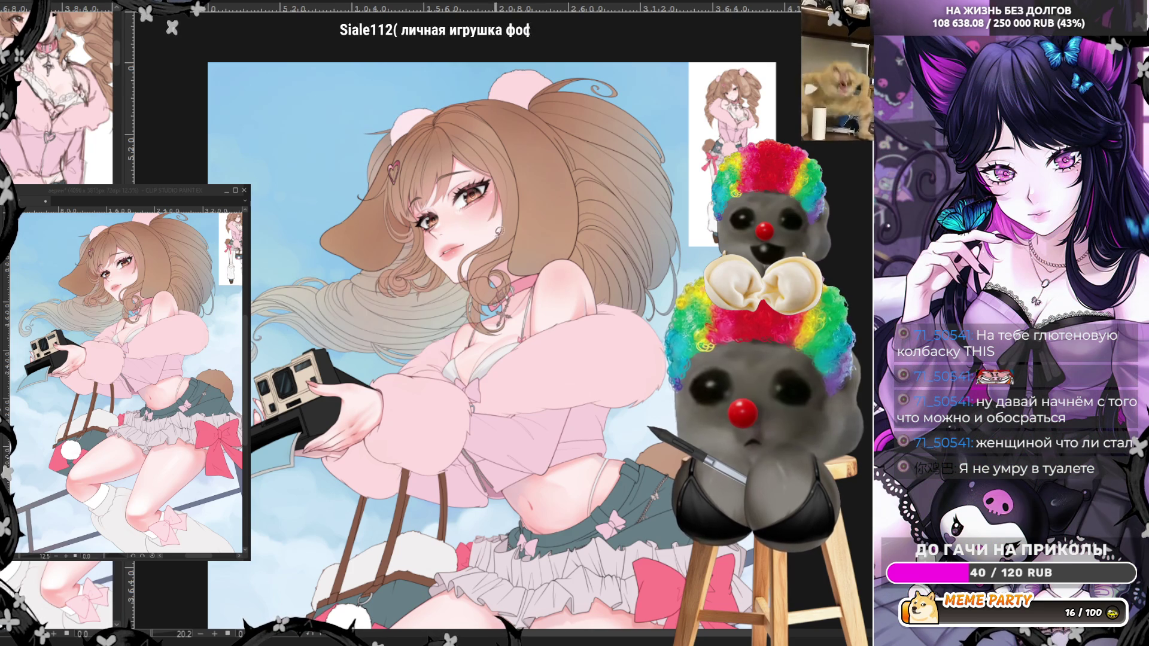
pyautogui.hotkey('ctrl', '+')
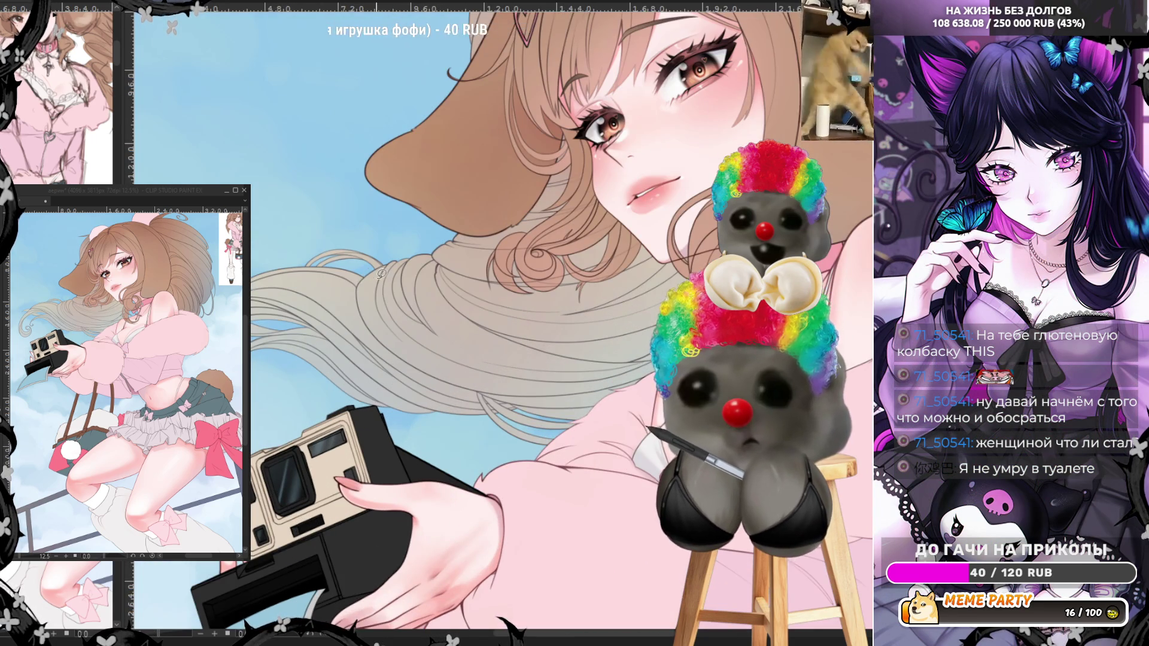
pyautogui.hotkey('ctrl', '-')
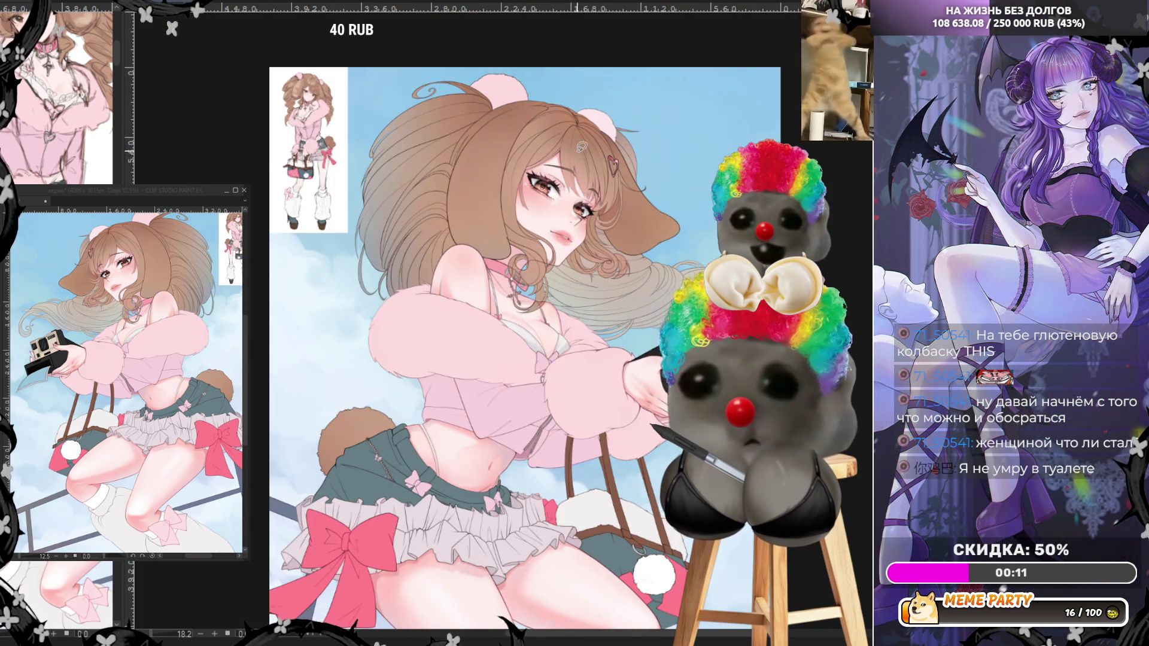
pyautogui.scroll(1, 582, 146)
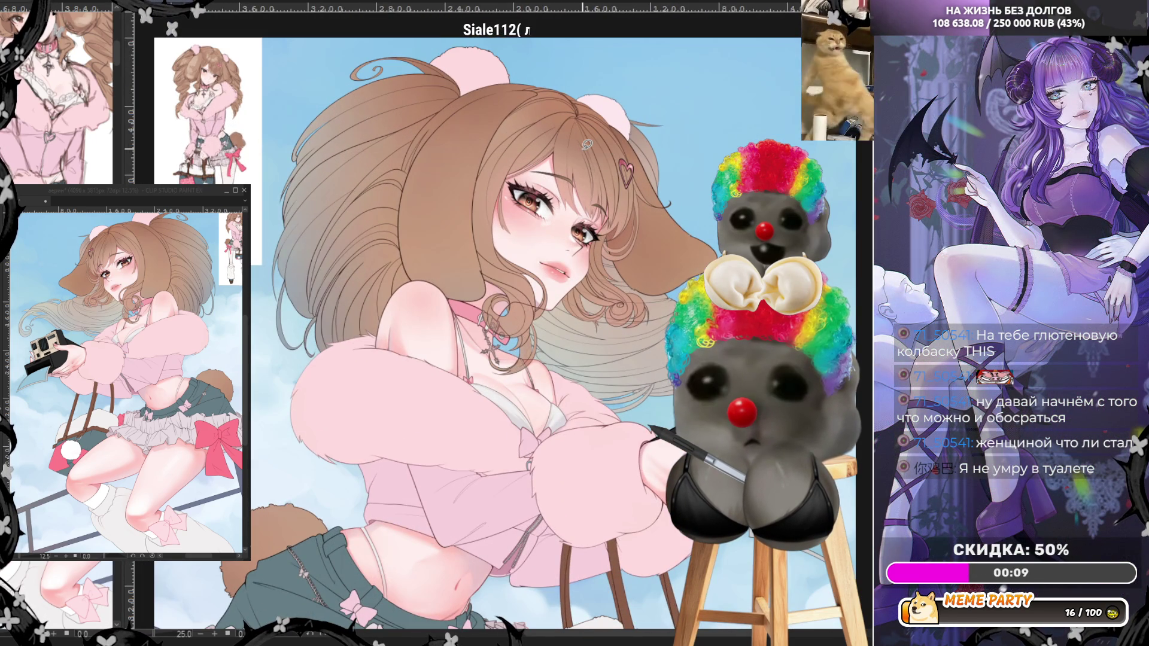
pyautogui.scroll(1, 587, 144)
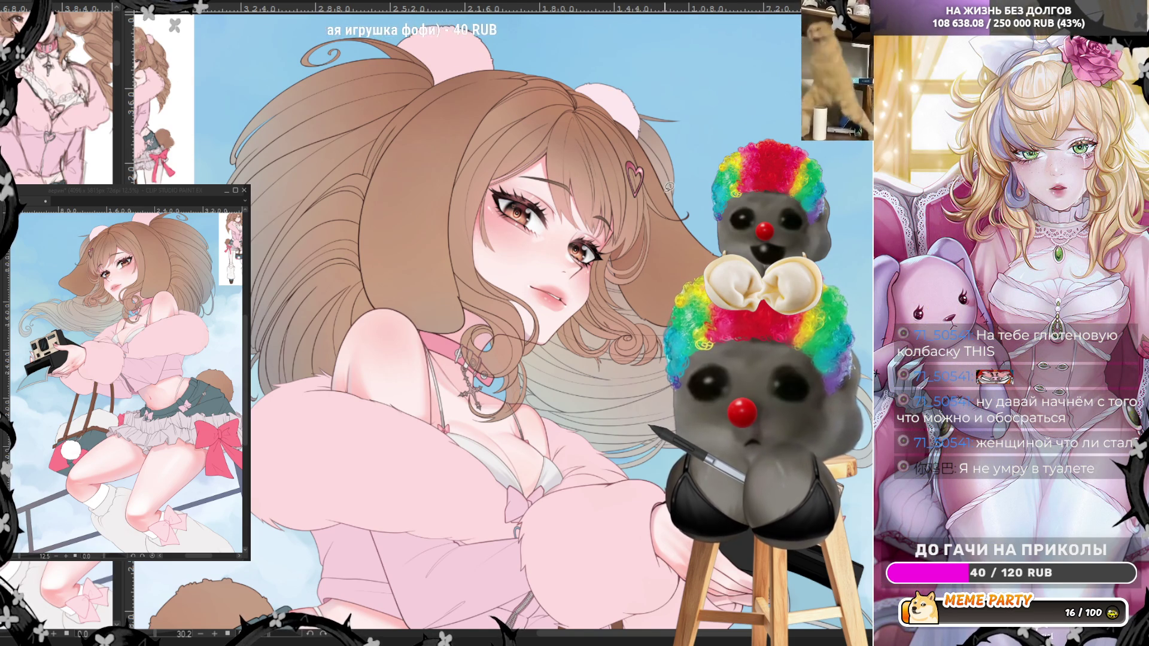
pyautogui.scroll(1, 669, 187)
pyautogui.scroll(-1, 670, 188)
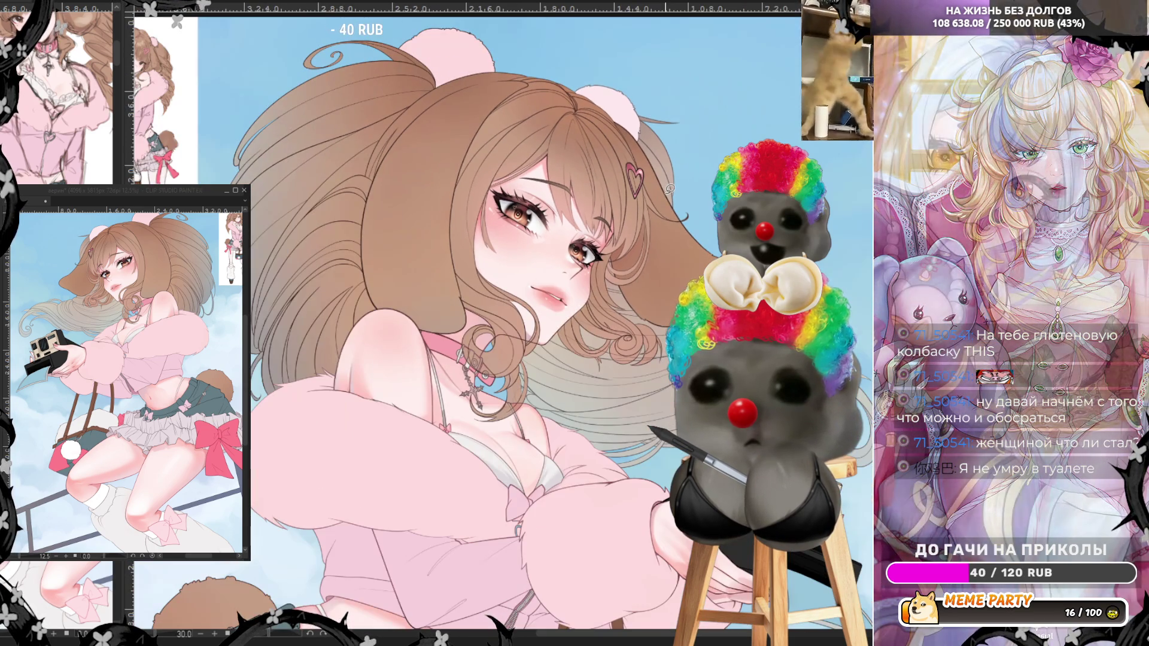
# - Flip the canvas view back to unmirrored and zoom in
pyautogui.press('h')
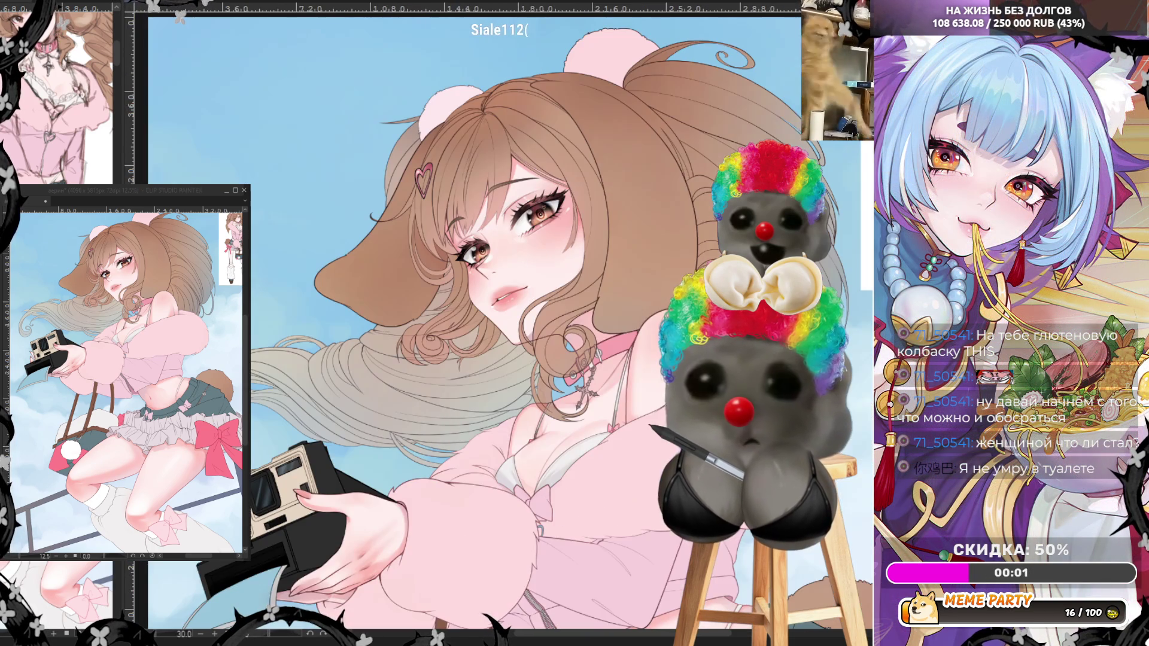
pyautogui.scroll(1, 665, 89)
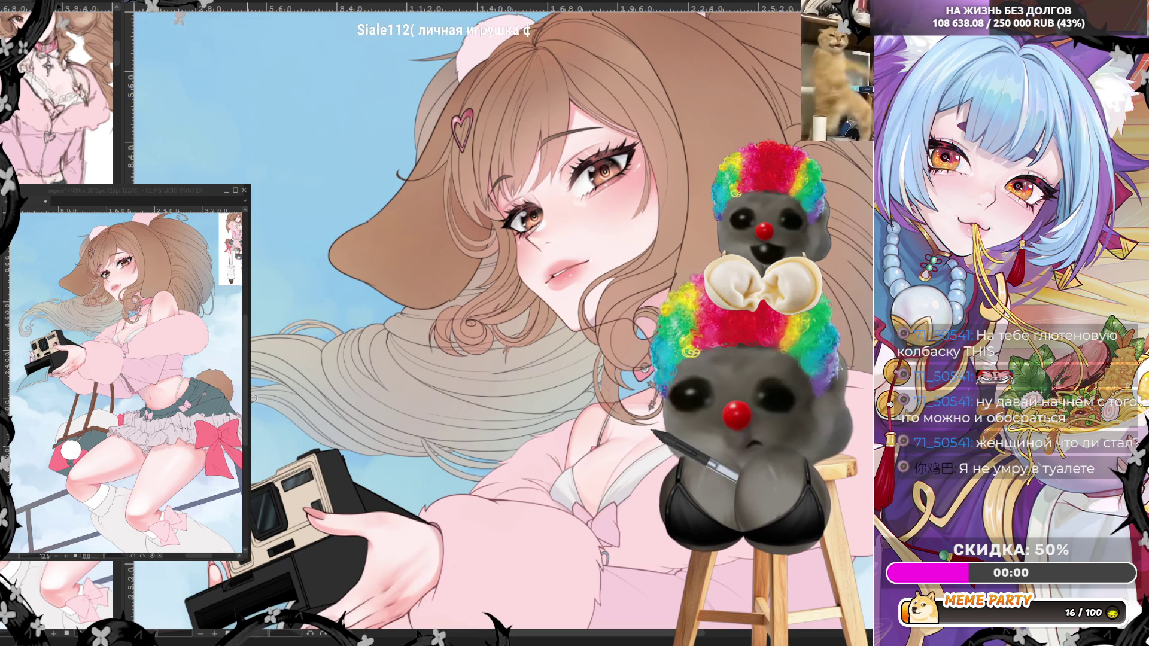
pyautogui.scroll(1, 265, 378)
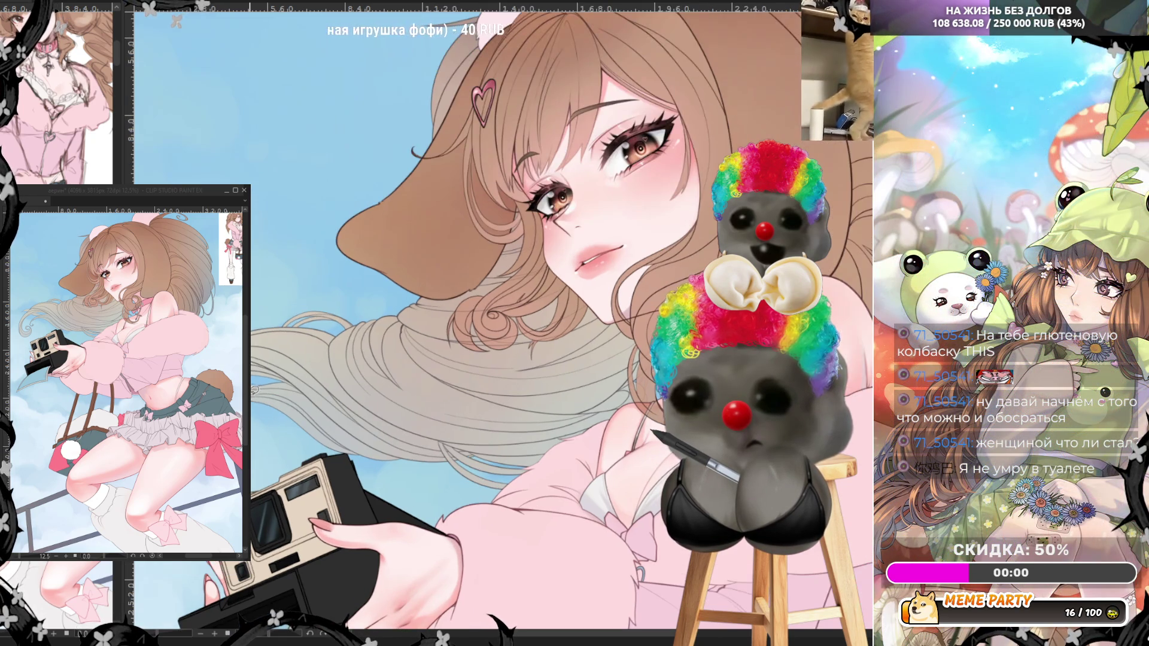
pyautogui.scroll(1, 265, 379)
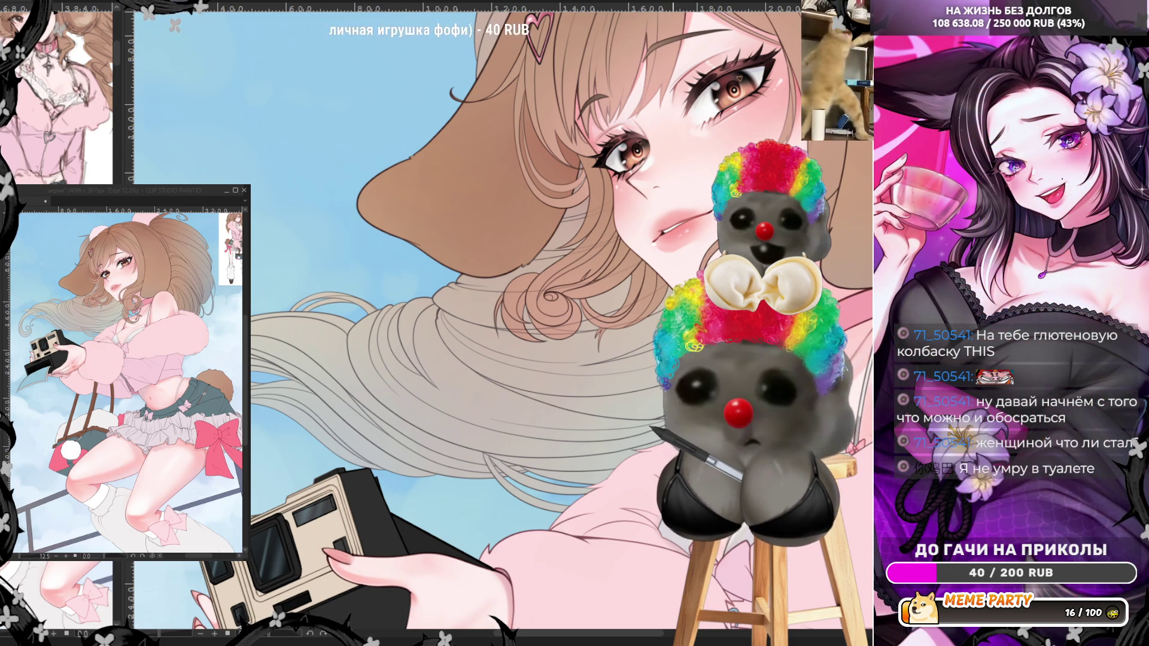
# - Remove two stray hair strokes and lasso-fill a translucent tan band across the flowing hair
pyautogui.hotkey('ctrl', 'z')
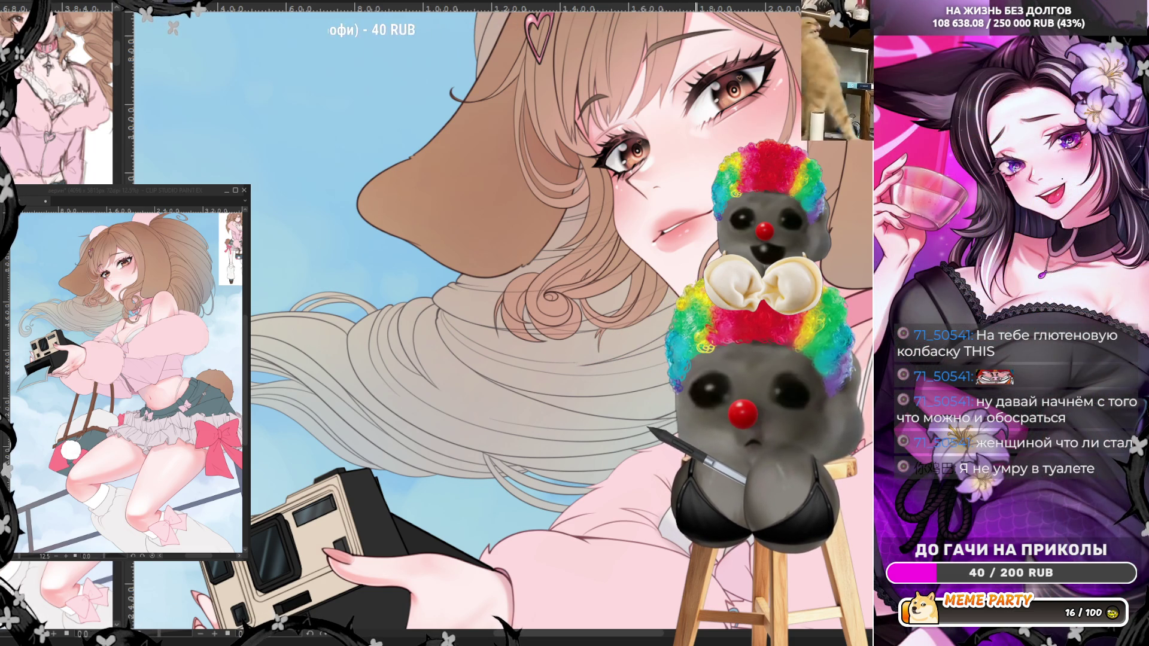
pyautogui.hotkey('ctrl', 'z')
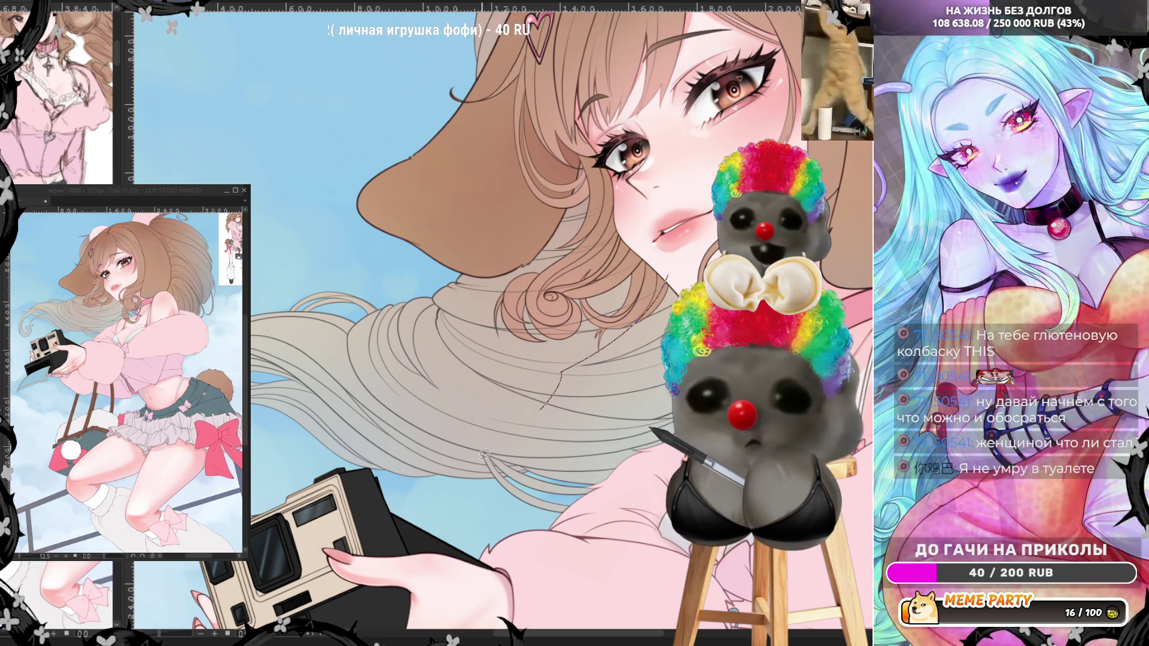
pyautogui.moveTo(566, 367)
pyautogui.mouseDown()
pyautogui.moveTo(432, 479)
pyautogui.moveTo(572, 489)
pyautogui.moveTo(604, 461)
pyautogui.mouseUp()
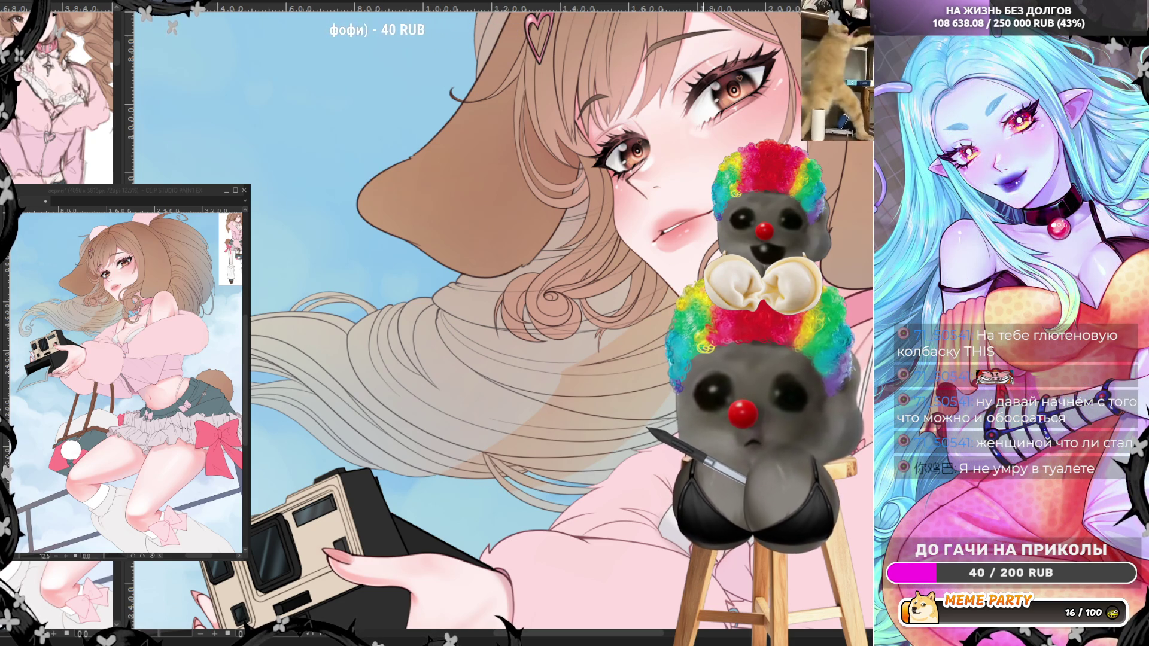
pyautogui.hotkey('ctrl', 'z')
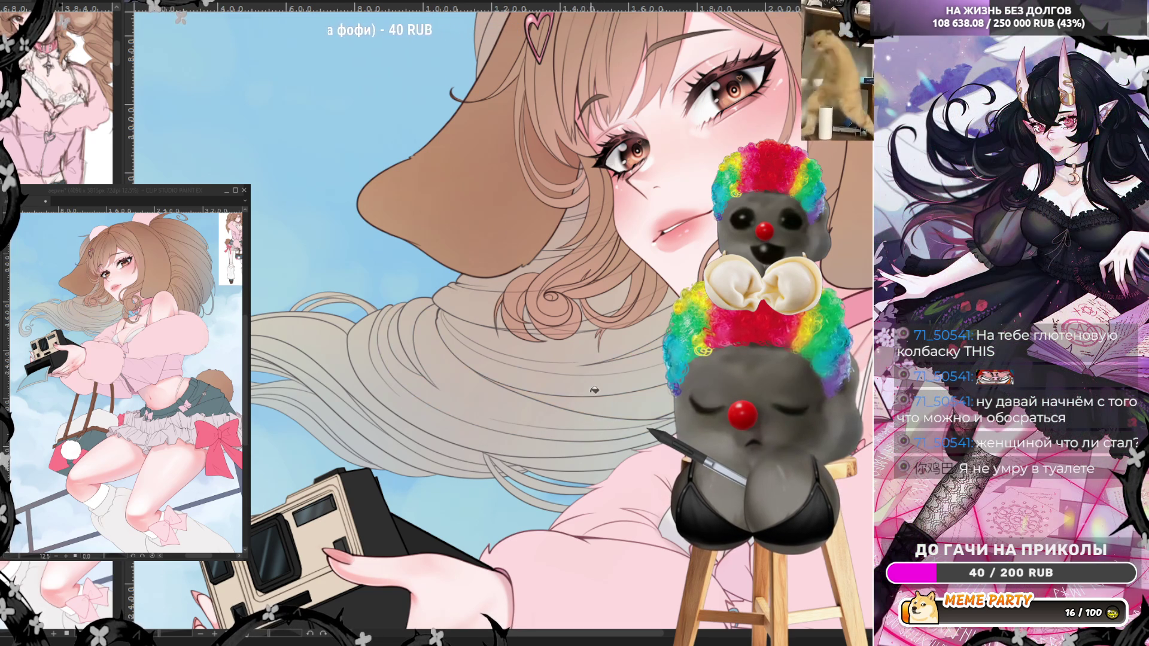
pyautogui.moveTo(594, 389)
pyautogui.mouseDown()
pyautogui.moveTo(595, 364)
pyautogui.moveTo(530, 423)
pyautogui.mouseUp()
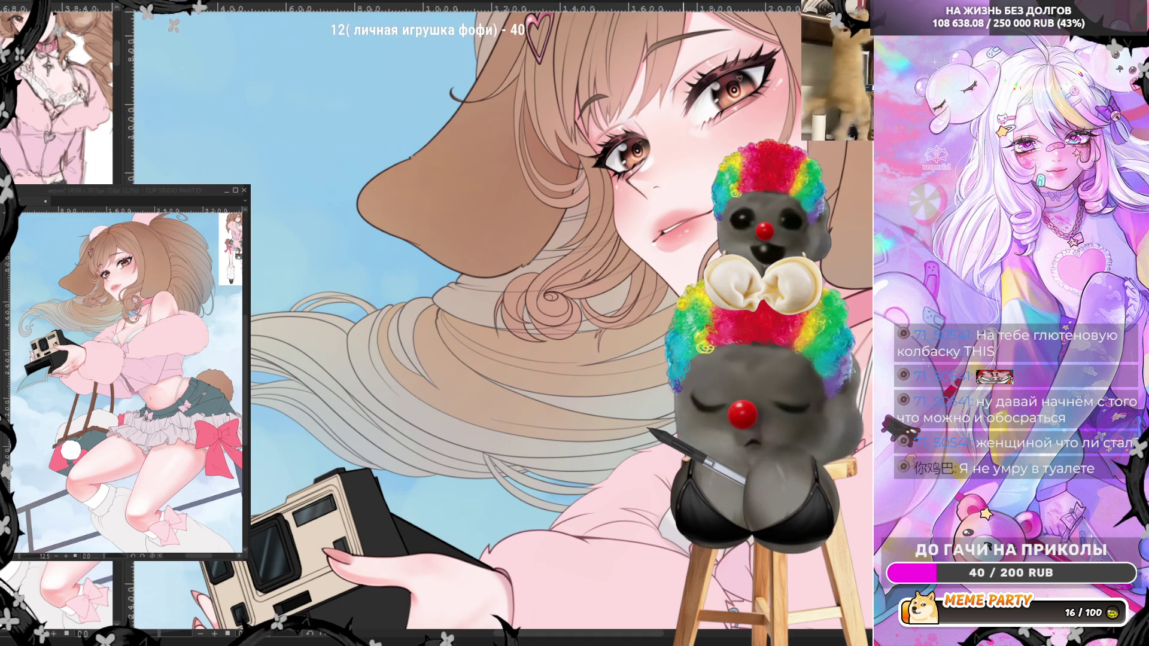
pyautogui.press('h')
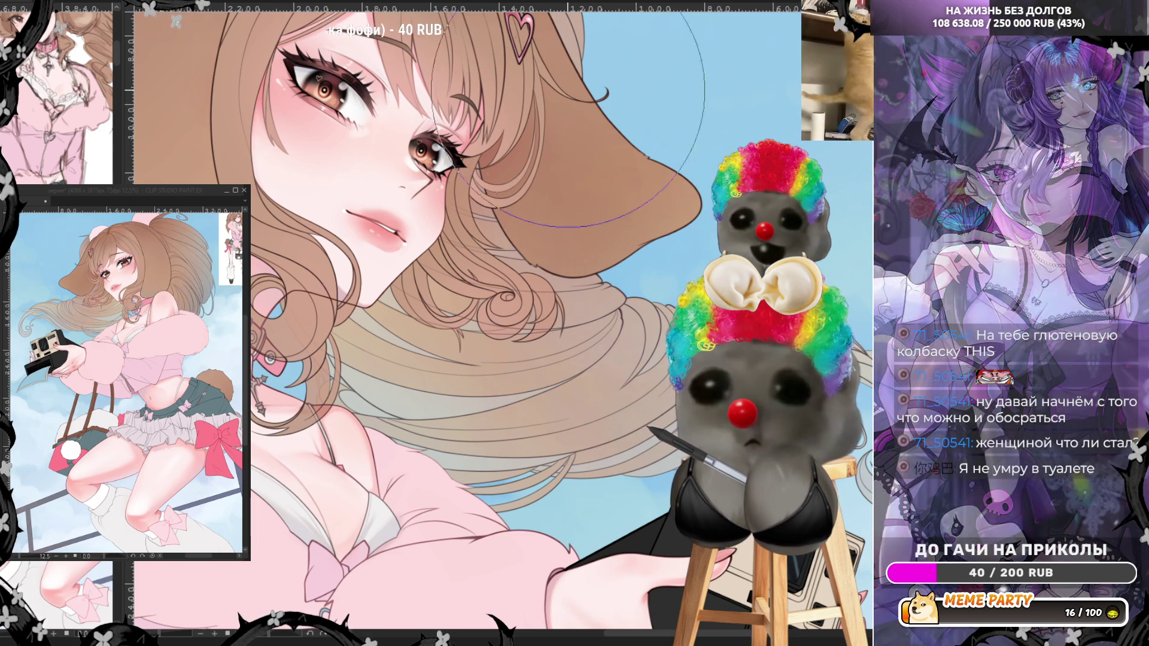
pyautogui.press('h')
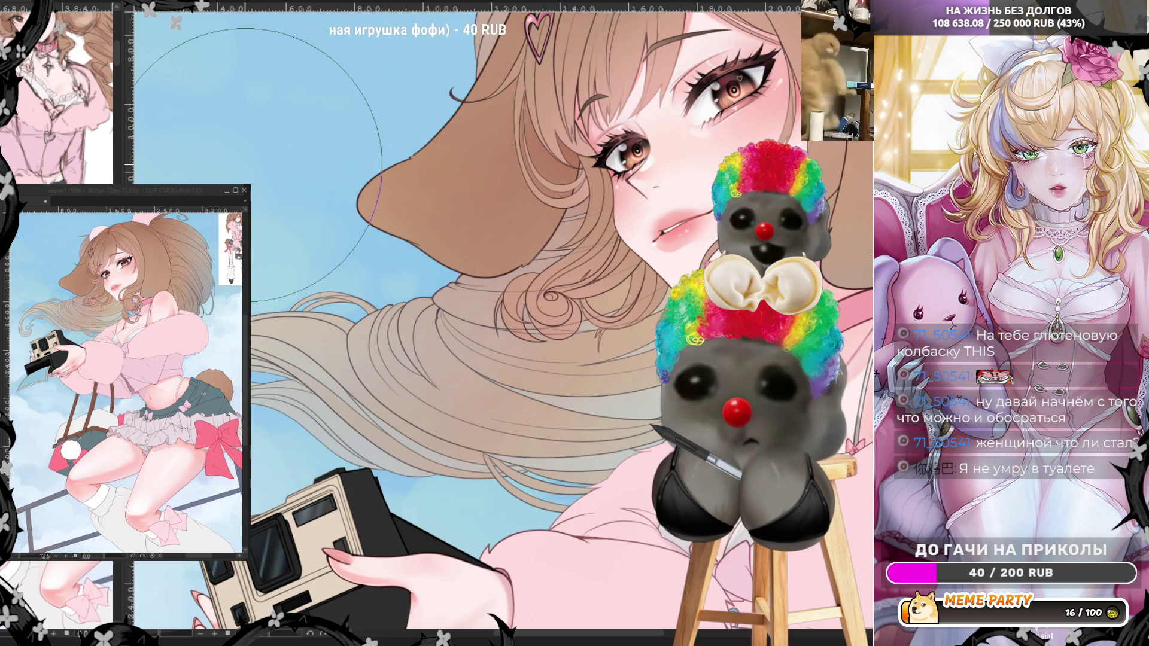
pyautogui.scroll(-4, 364, 220)
pyautogui.scroll(1, 364, 220)
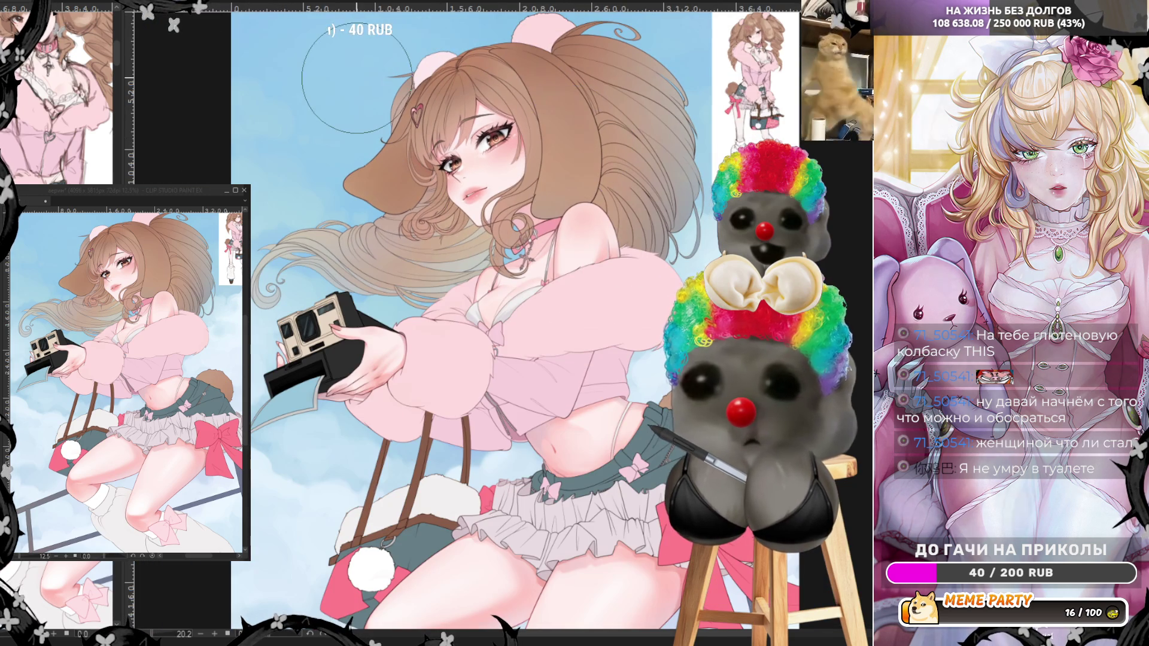
pyautogui.scroll(2, 354, 79)
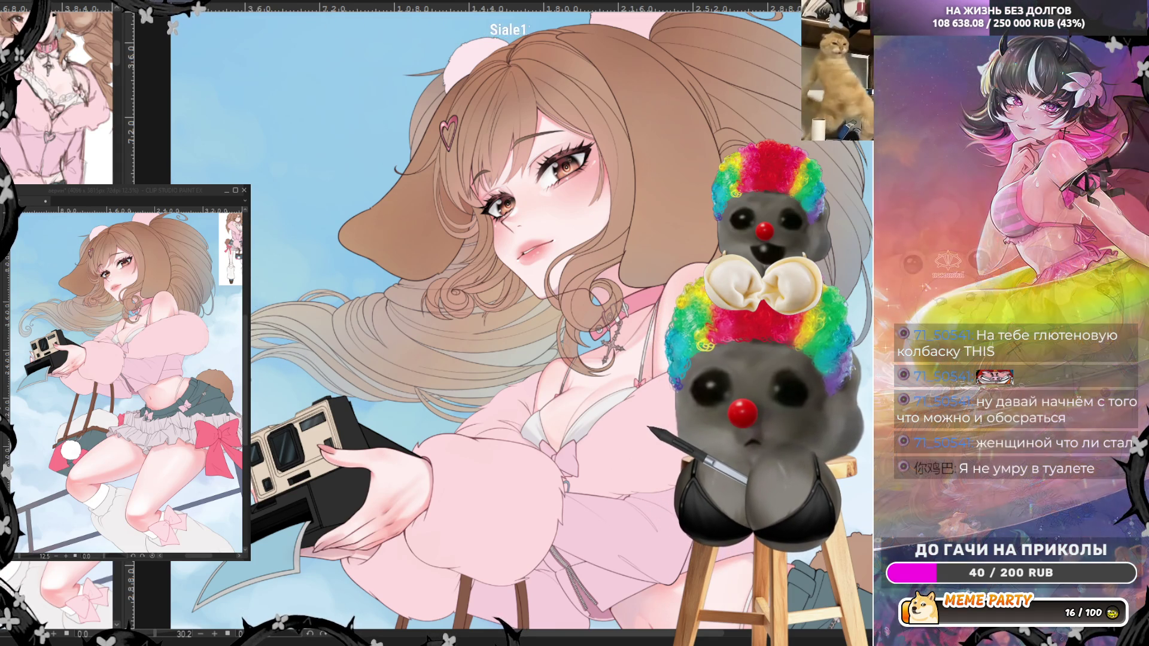
pyautogui.hotkey('ctrl', 'z')
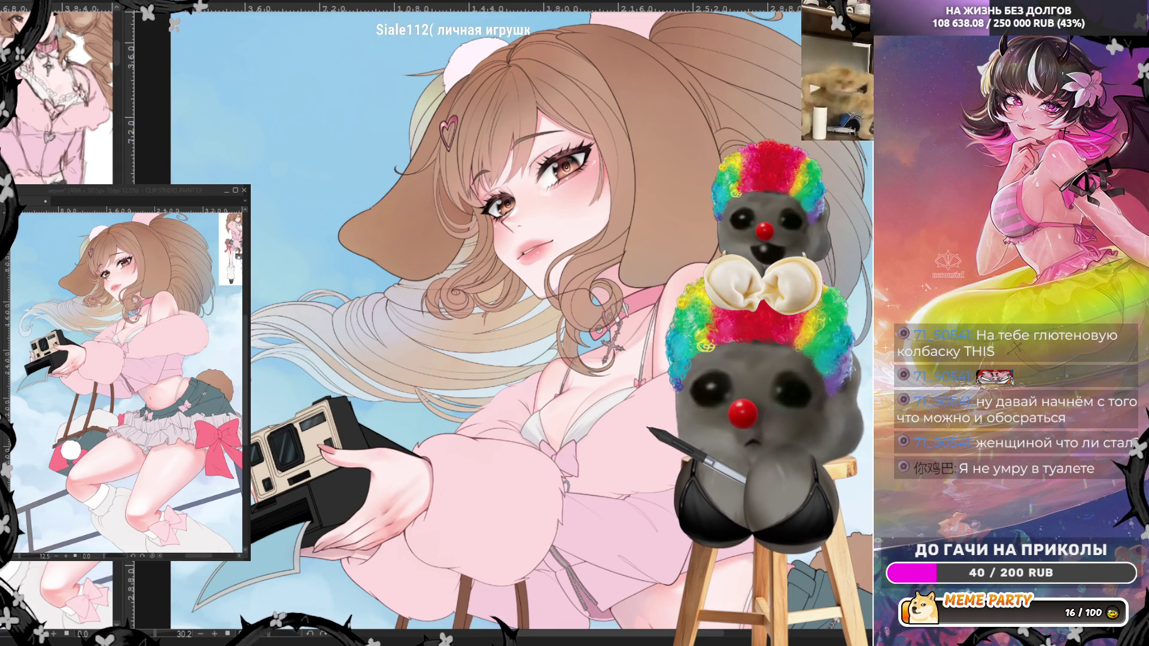
pyautogui.hotkey('ctrl', 'y')
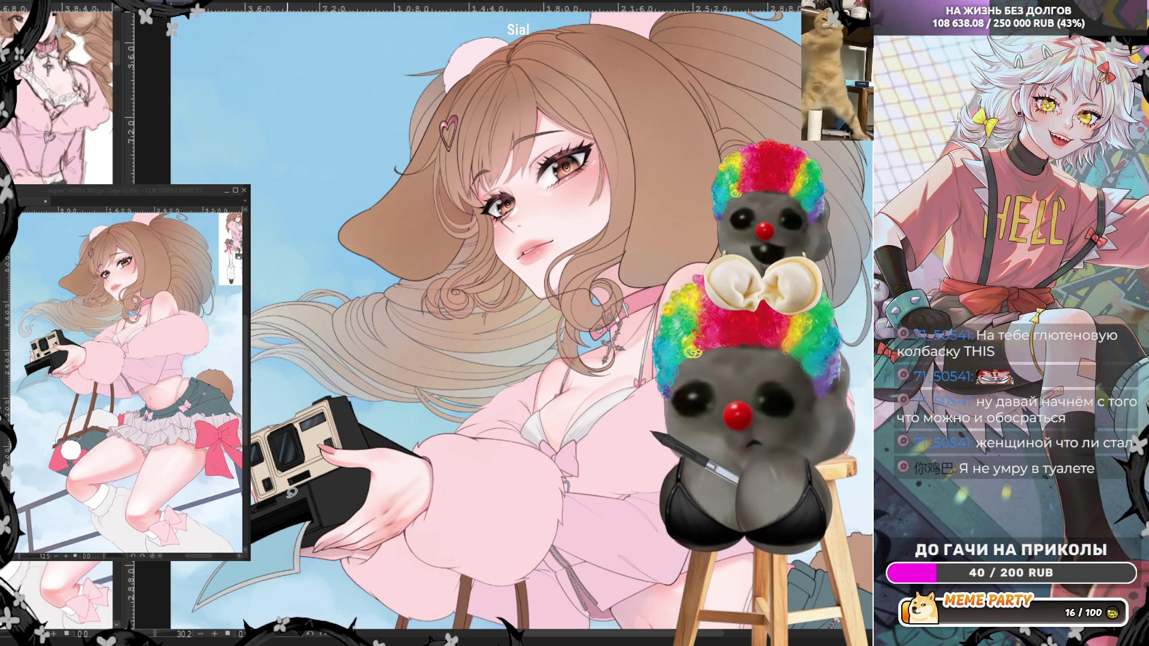
pyautogui.scroll(-3, 607, 174)
pyautogui.scroll(4, 606, 173)
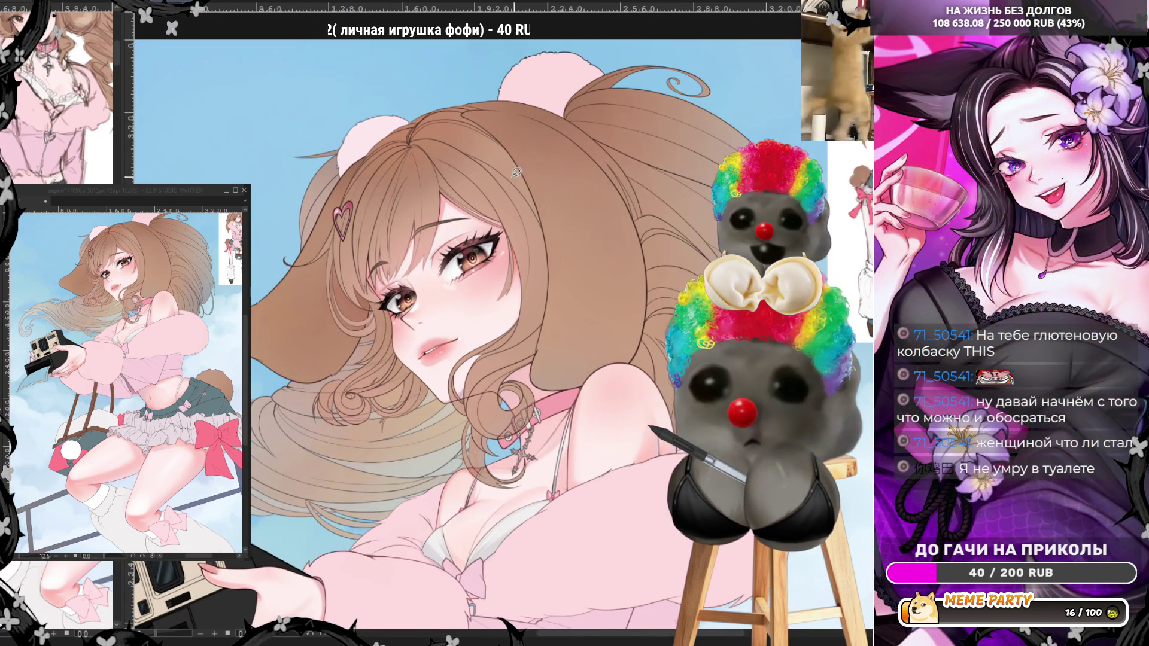
pyautogui.scroll(1, 255, 157)
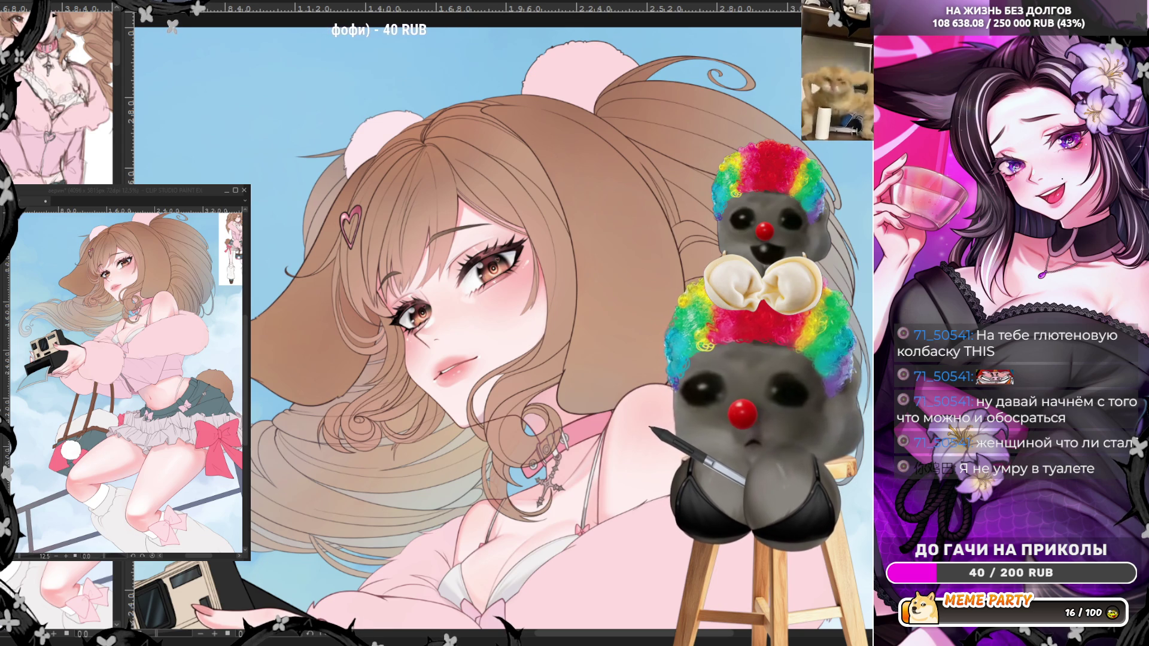
pyautogui.scroll(2, 414, 170)
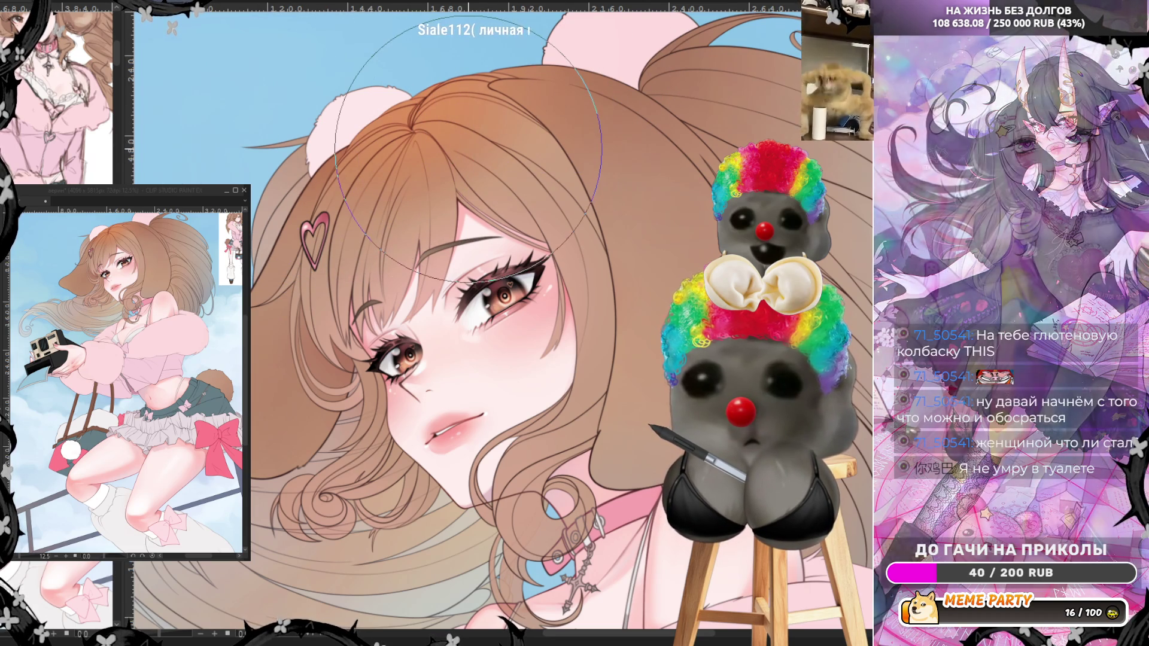
# - Mirror the canvas view horizontally with H to check the drawing
pyautogui.scroll(-3, 539, 180)
pyautogui.scroll(2, 482, 156)
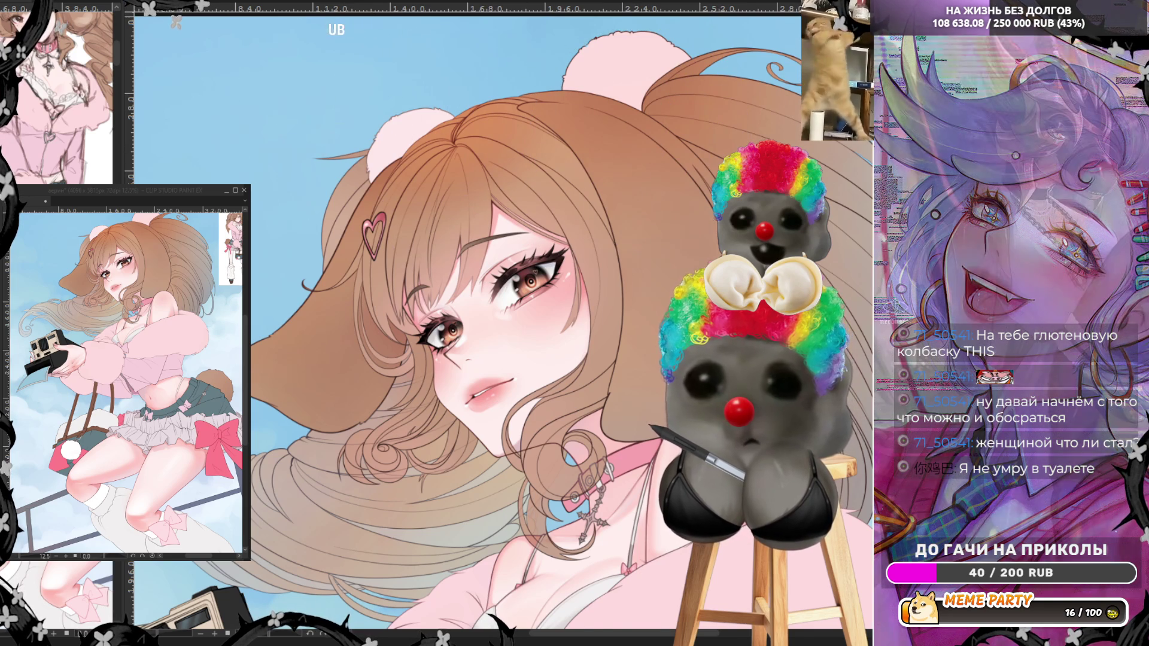
pyautogui.press('h')
# - Zoom in close on the girl's head and blushed face
pyautogui.scroll(-5, 555, 148)
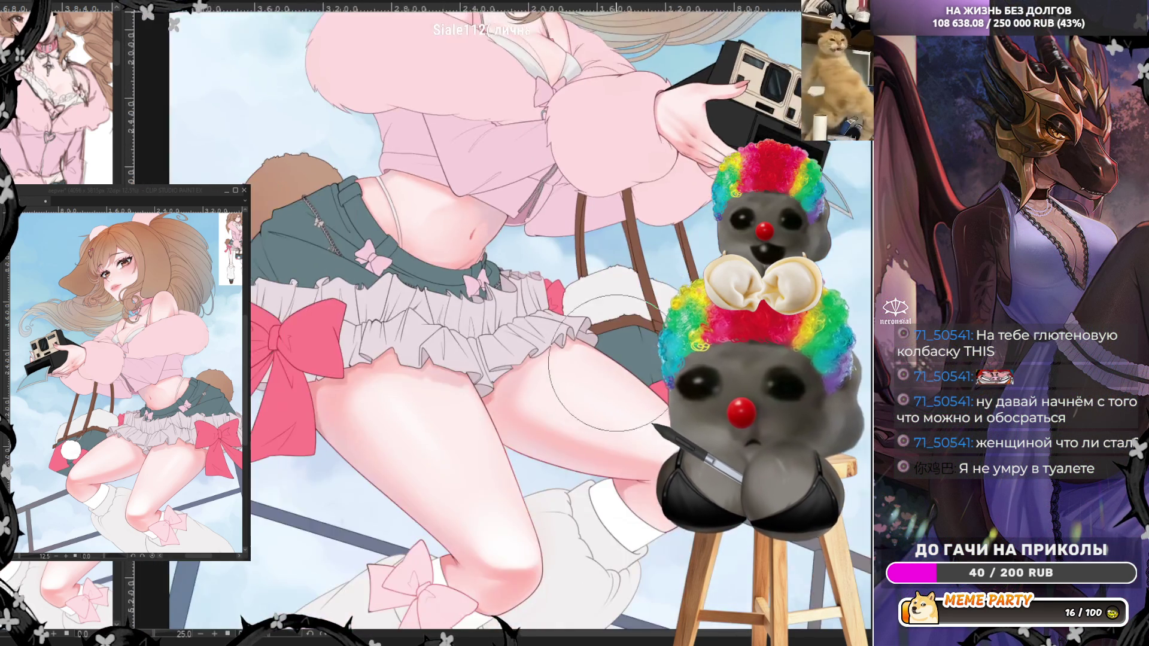
pyautogui.scroll(3, 556, 149)
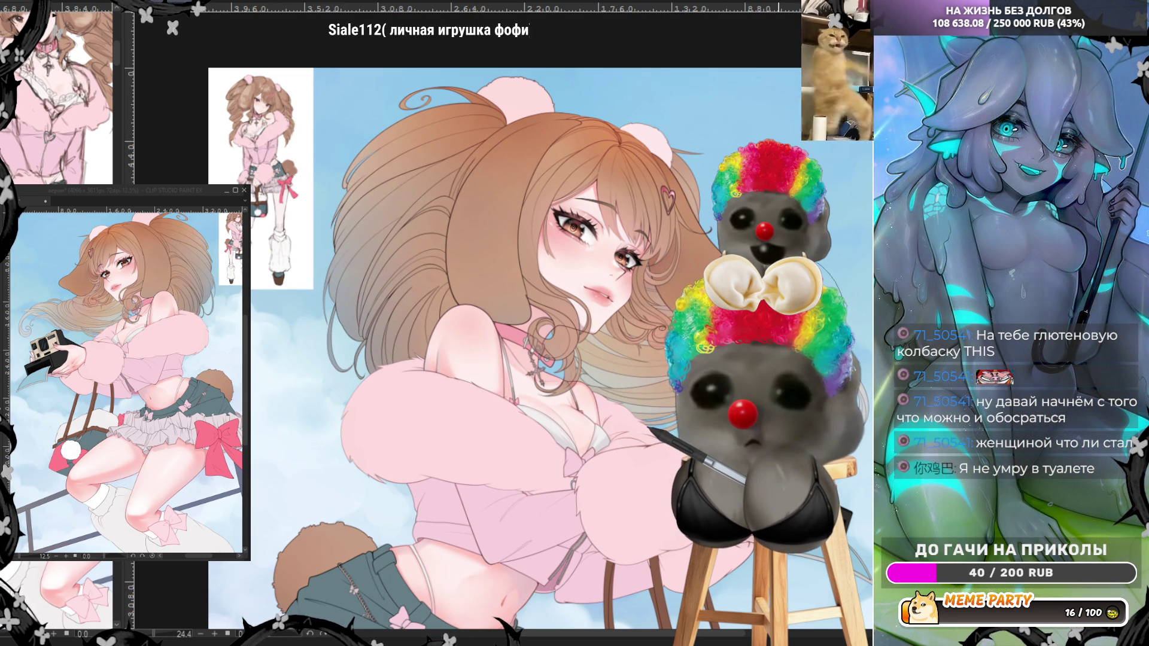
pyautogui.scroll(-1, 706, 276)
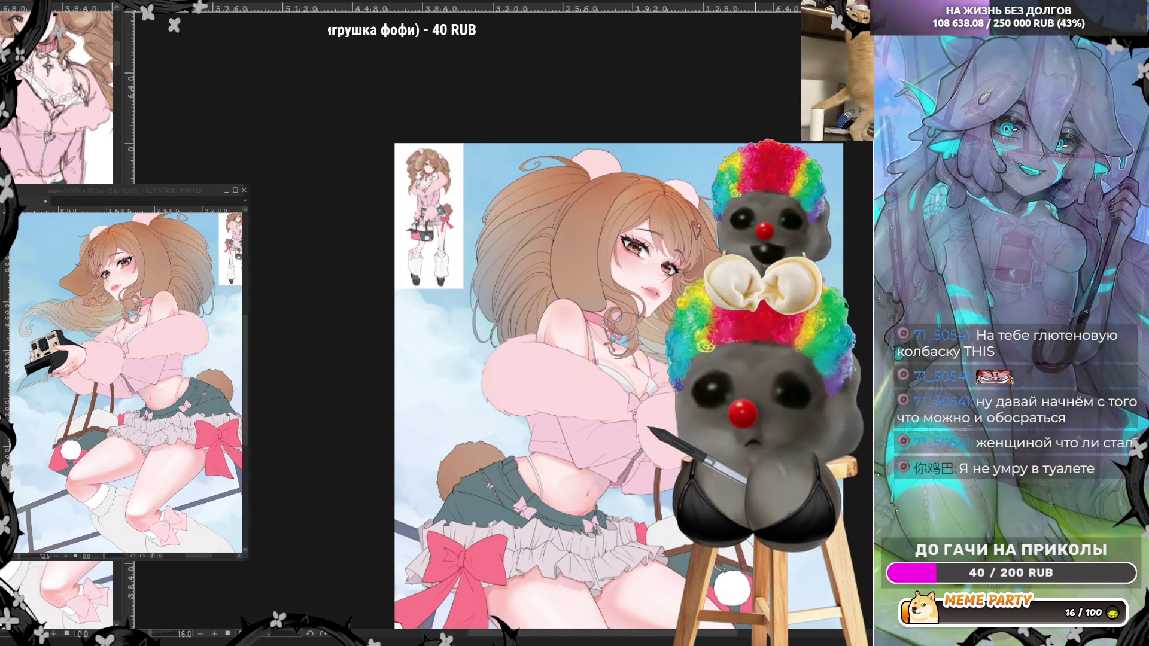
pyautogui.scroll(1, 665, 390)
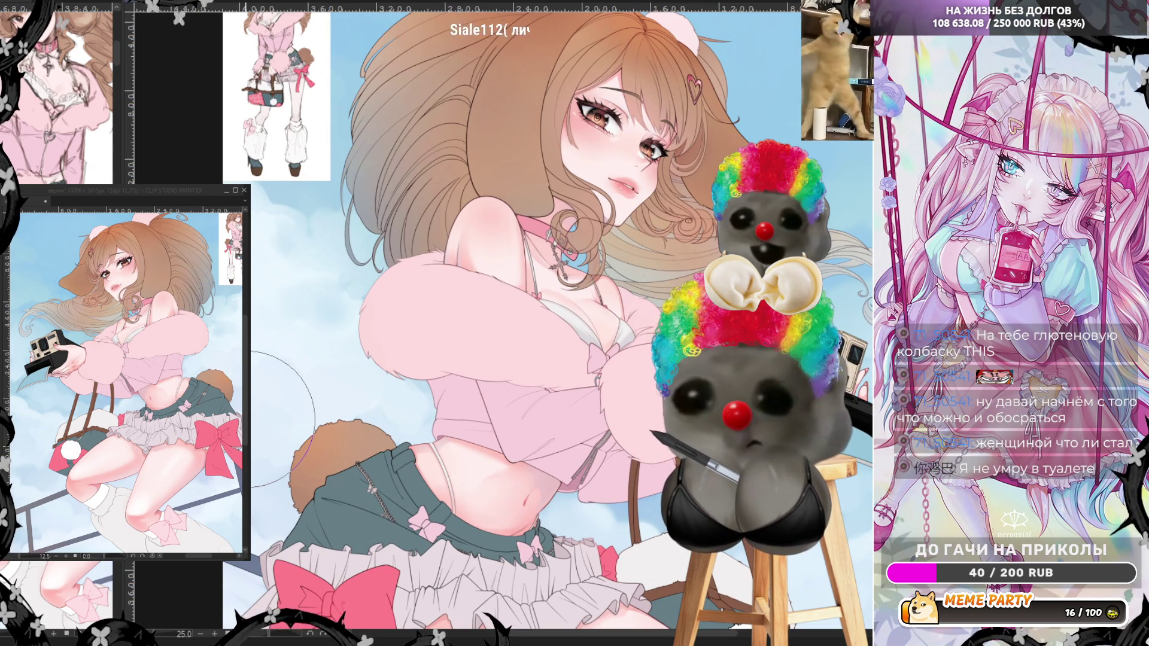
pyautogui.scroll(-1, 282, 419)
pyautogui.scroll(2, 469, 223)
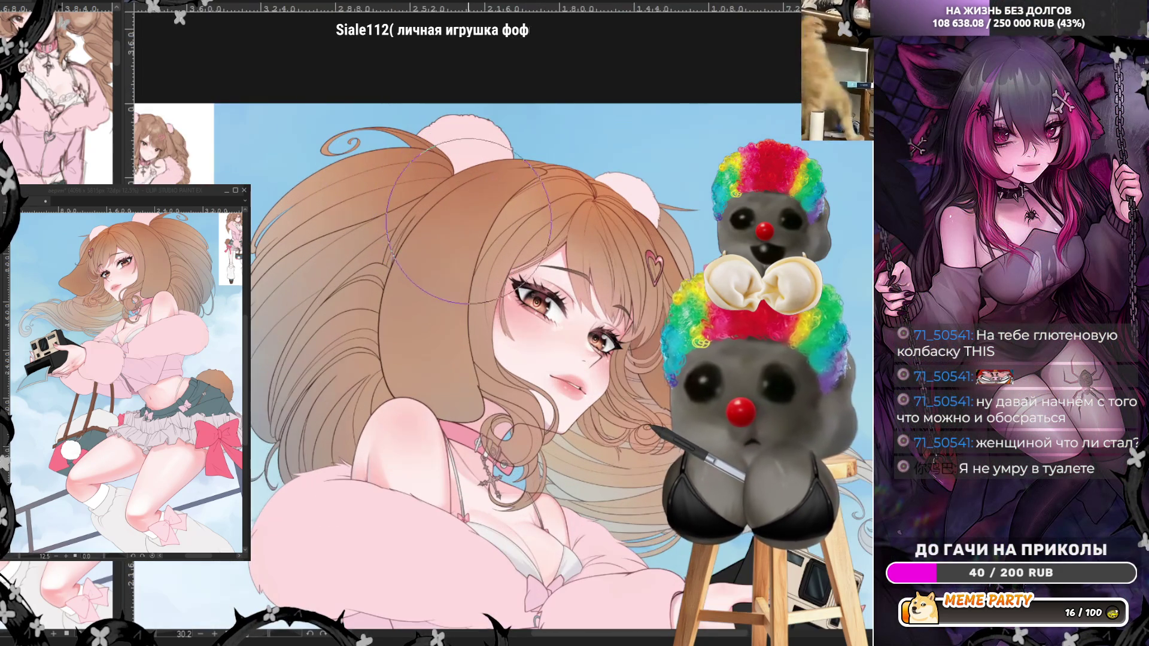
pyautogui.scroll(4, 469, 223)
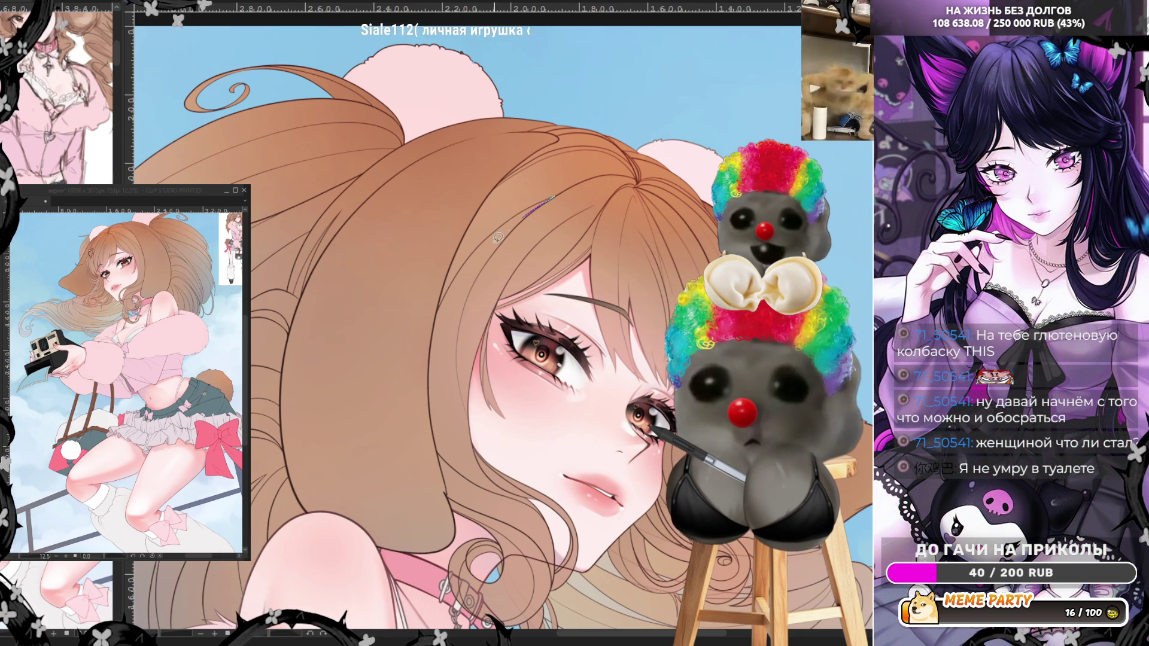
# - Draw two fine strands onto the hair above the face with the thin pen
pyautogui.moveTo(447, 343); pyautogui.dragTo(441, 413)
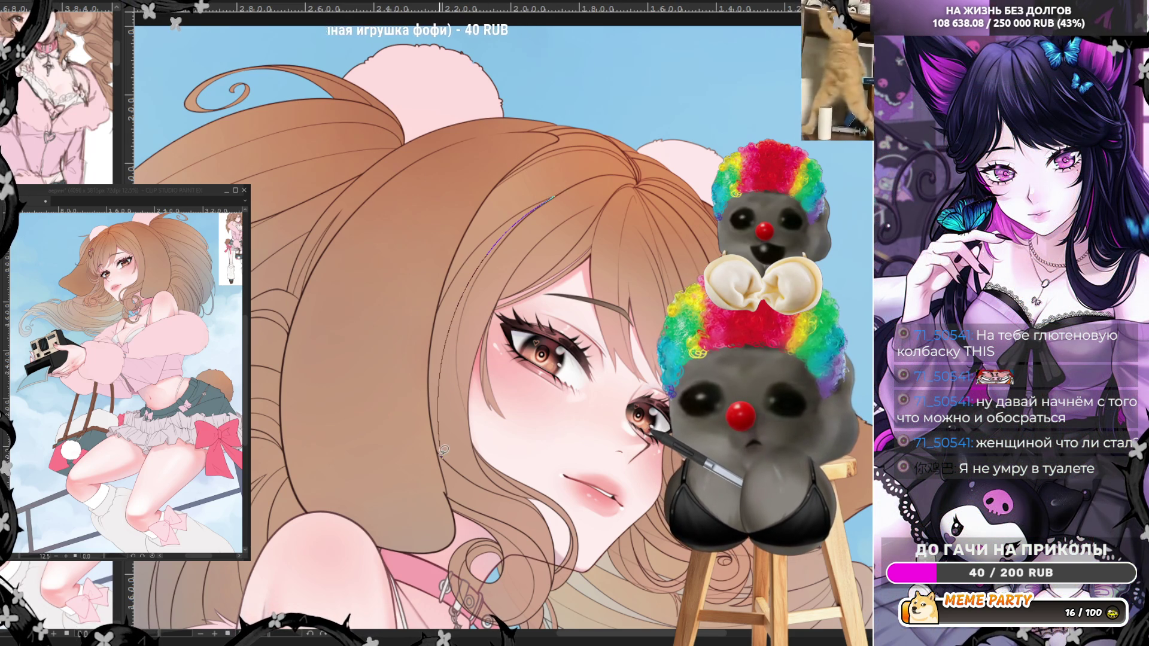
pyautogui.moveTo(436, 348)
pyautogui.mouseDown()
pyautogui.moveTo(455, 282)
pyautogui.moveTo(522, 212)
pyautogui.moveTo(557, 194)
pyautogui.mouseUp()
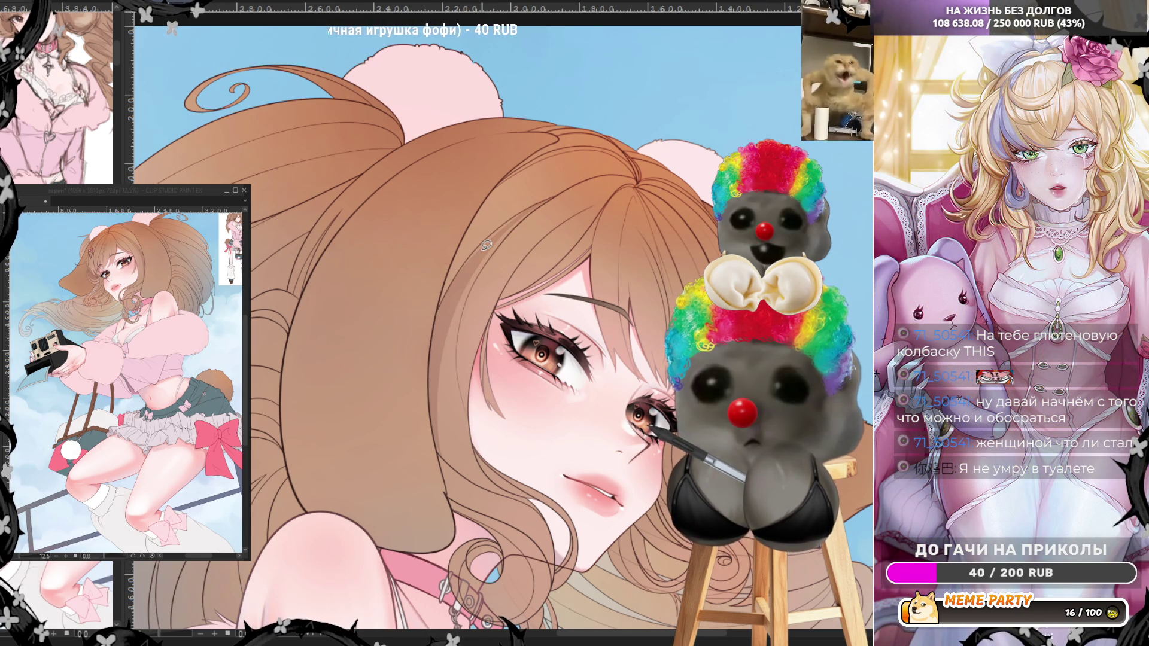
pyautogui.scroll(4, 542, 254)
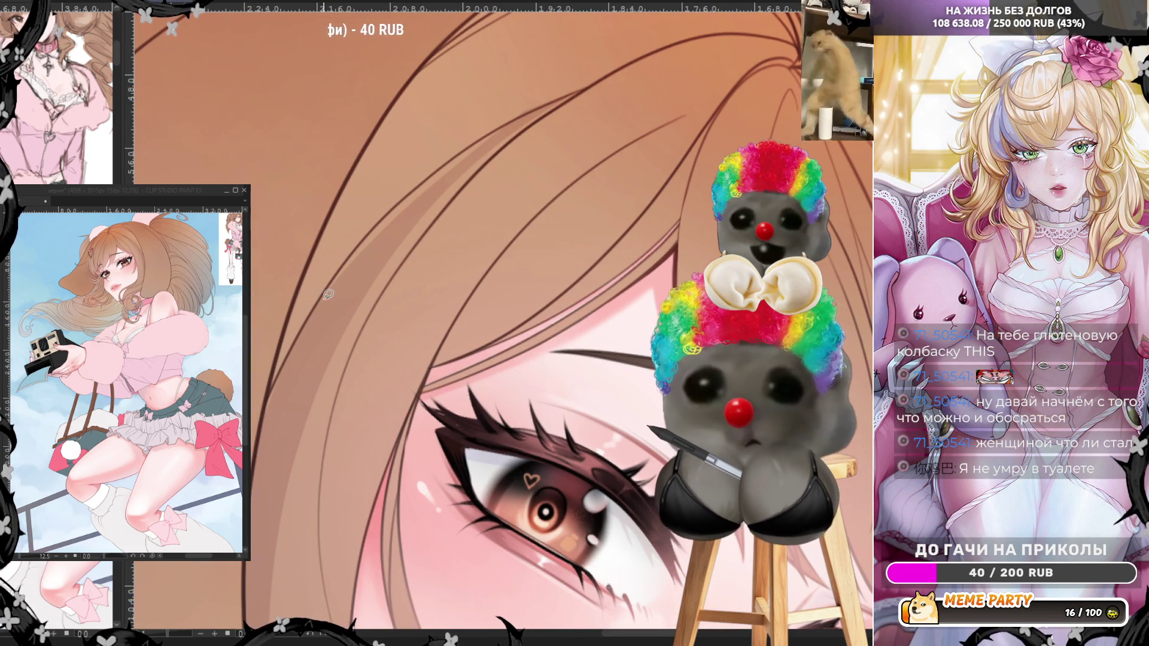
# - Try two thin strands across the hair and undo them
pyautogui.moveTo(312, 314)
pyautogui.mouseDown()
pyautogui.moveTo(433, 171)
pyautogui.moveTo(524, 116)
pyautogui.mouseUp()
pyautogui.hotkey('ctrl', 'z')
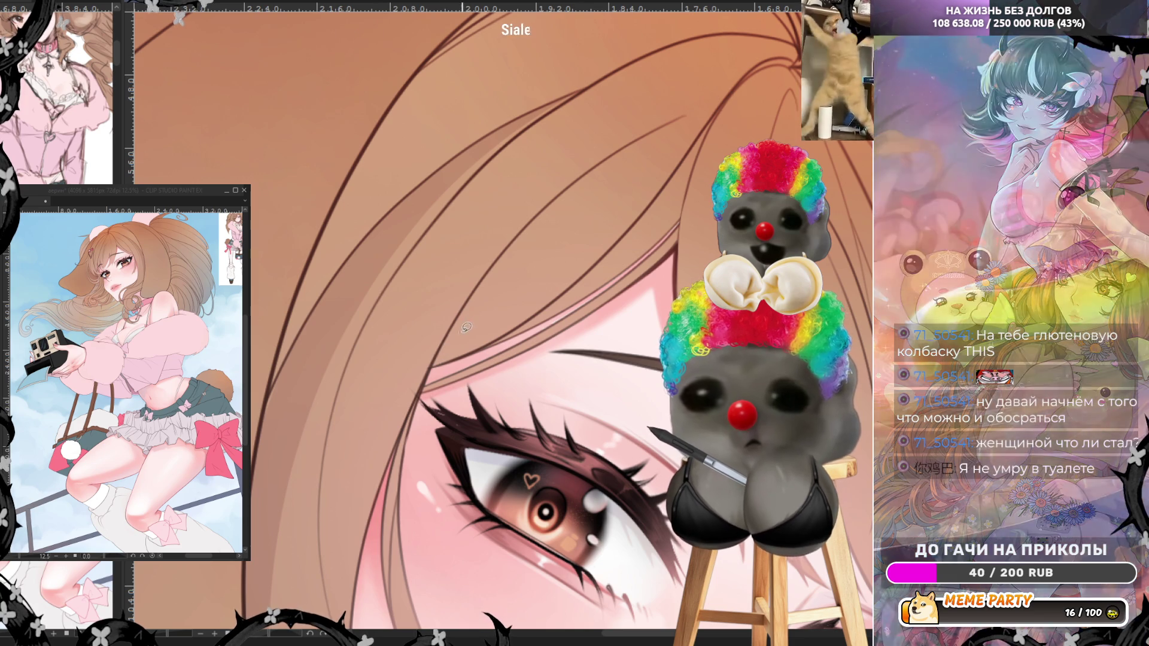
pyautogui.moveTo(454, 346)
pyautogui.mouseDown()
pyautogui.moveTo(586, 173)
pyautogui.moveTo(469, 296)
pyautogui.mouseUp()
pyautogui.moveTo(436, 354); pyautogui.dragTo(435, 364)
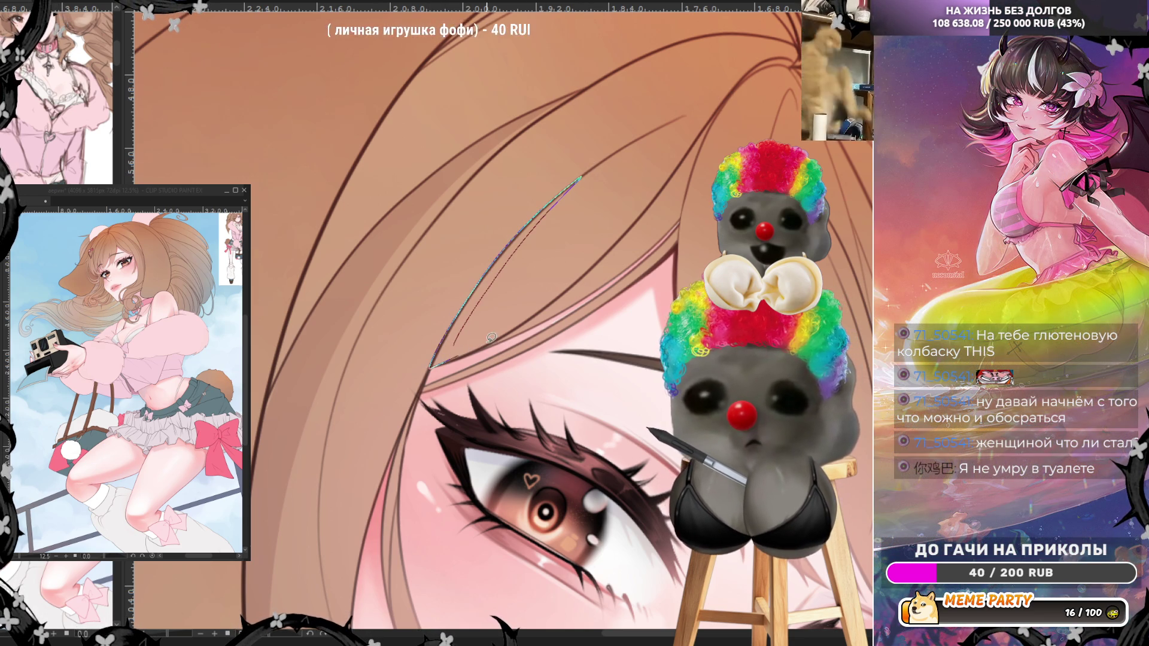
pyautogui.hotkey('ctrl', 'z')
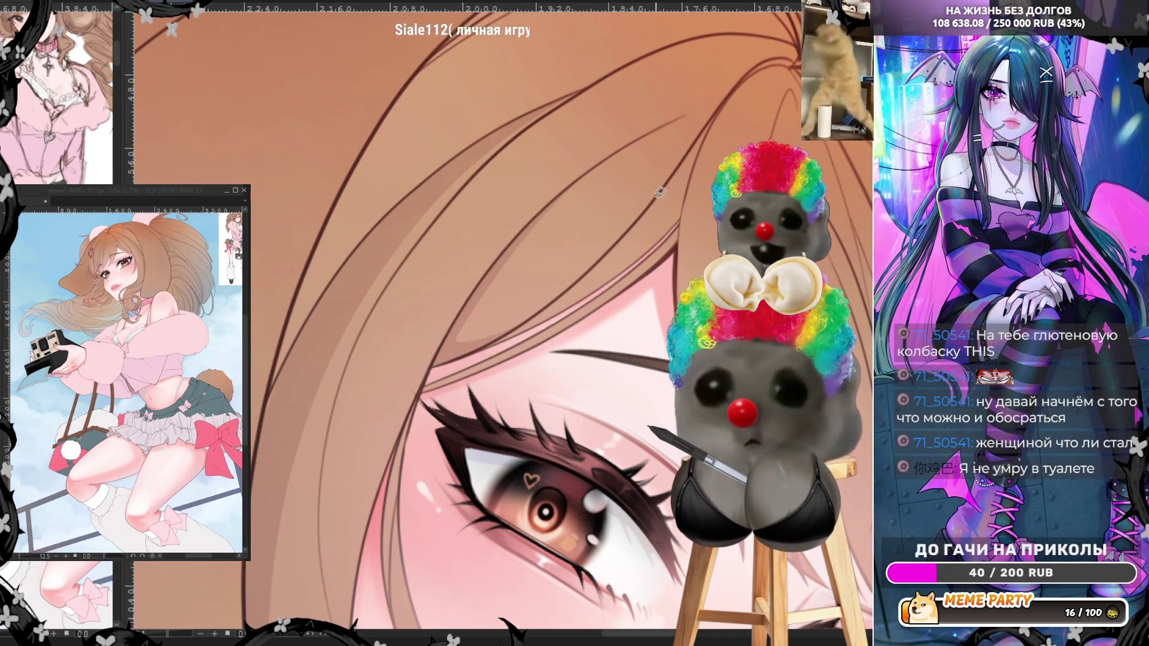
# - Add three thin flyaway strands over the hair, including a short one at the top
pyautogui.moveTo(641, 217)
pyautogui.mouseDown()
pyautogui.moveTo(683, 178)
pyautogui.moveTo(681, 218)
pyautogui.mouseUp()
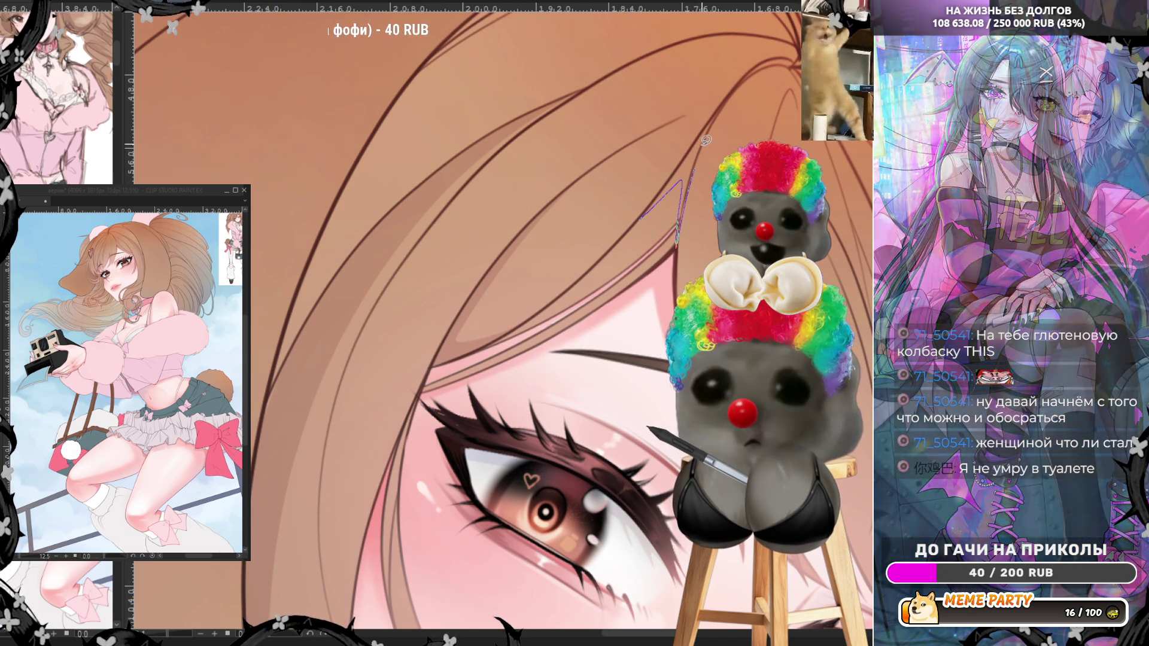
pyautogui.moveTo(722, 106); pyautogui.dragTo(644, 214)
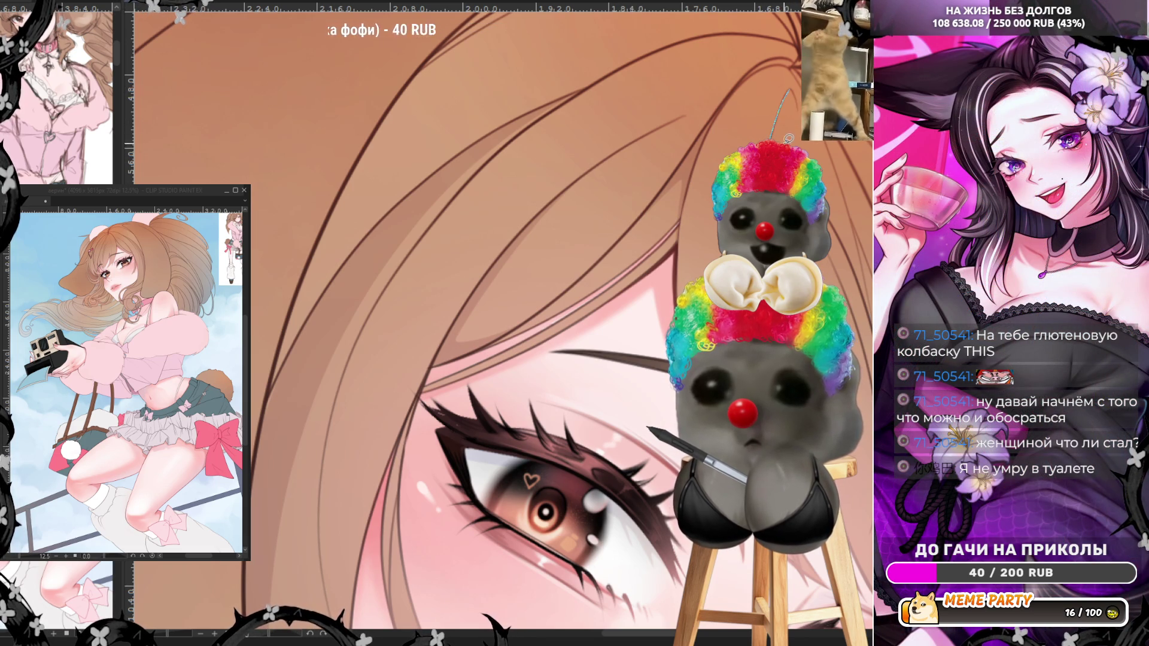
pyautogui.moveTo(789, 89); pyautogui.dragTo(775, 137)
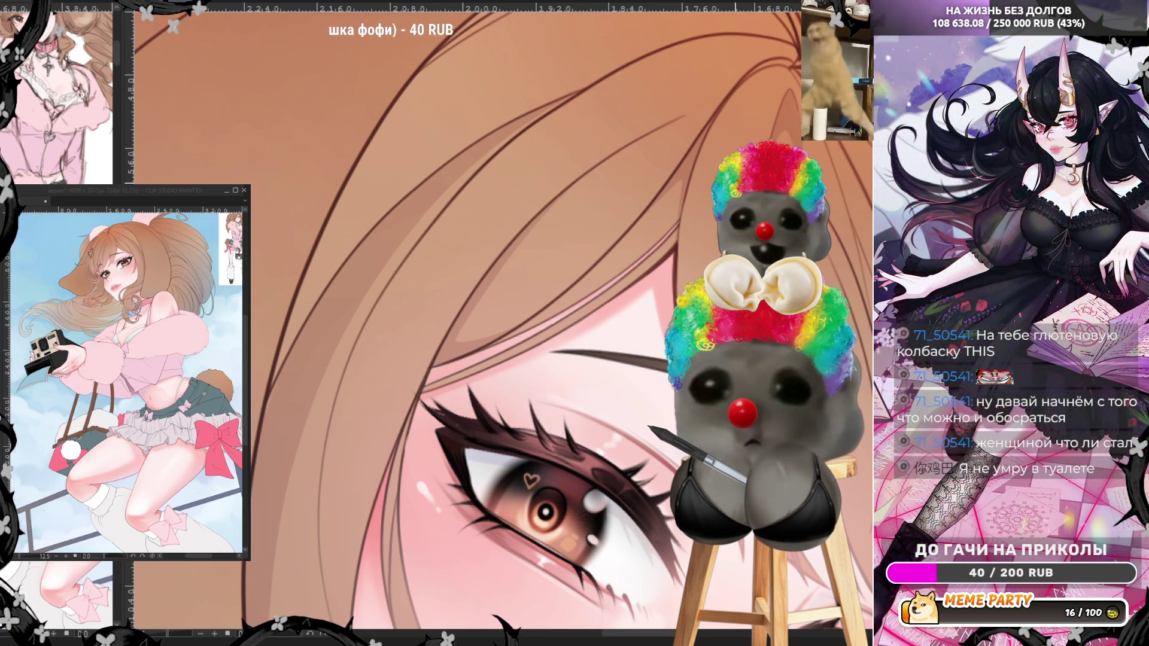
pyautogui.scroll(-3, 437, 317)
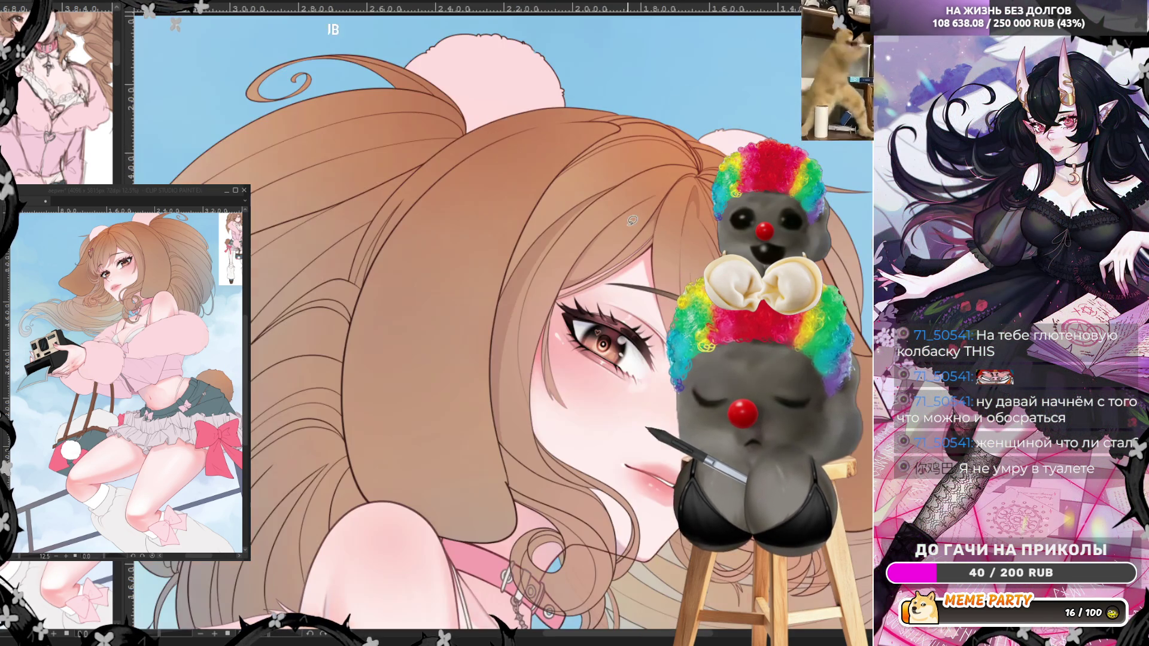
pyautogui.scroll(3, 437, 317)
pyautogui.scroll(1, 563, 189)
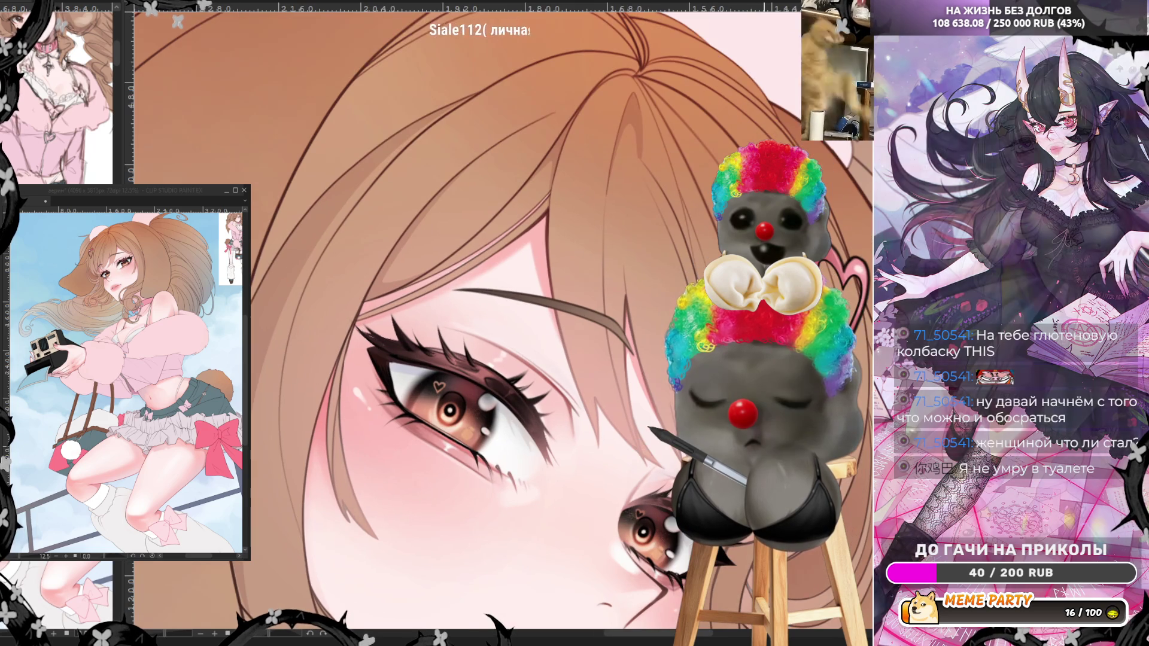
pyautogui.moveTo(554, 150)
pyautogui.mouseDown()
pyautogui.moveTo(546, 229)
pyautogui.moveTo(591, 437)
pyautogui.mouseUp()
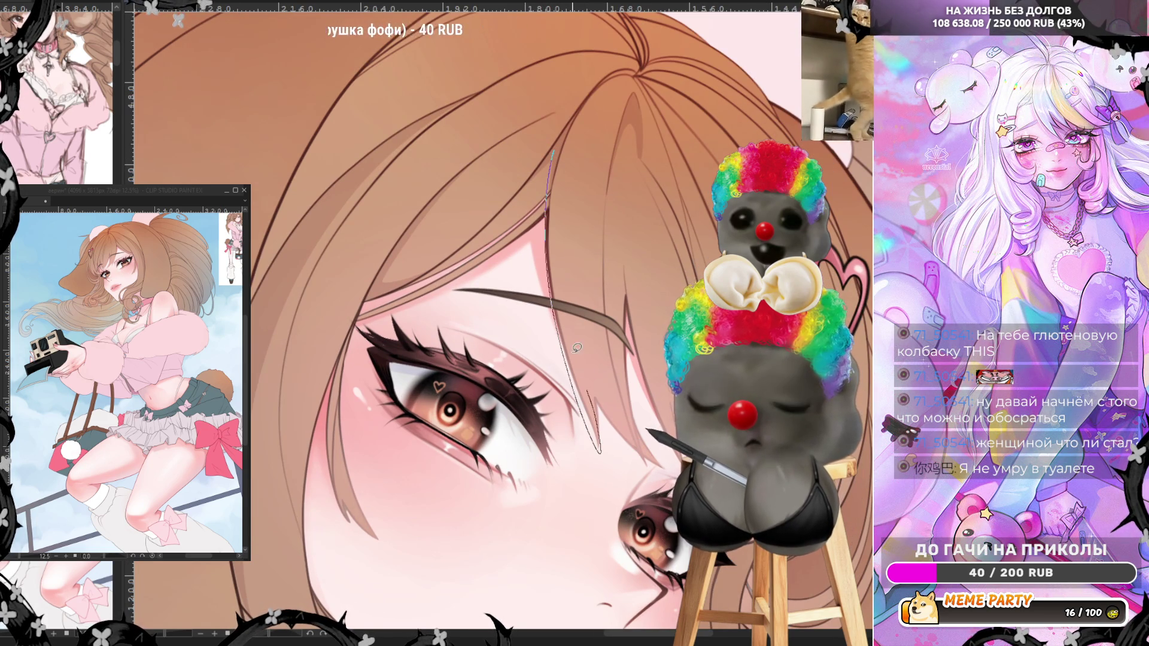
pyautogui.hotkey('ctrl', 'z')
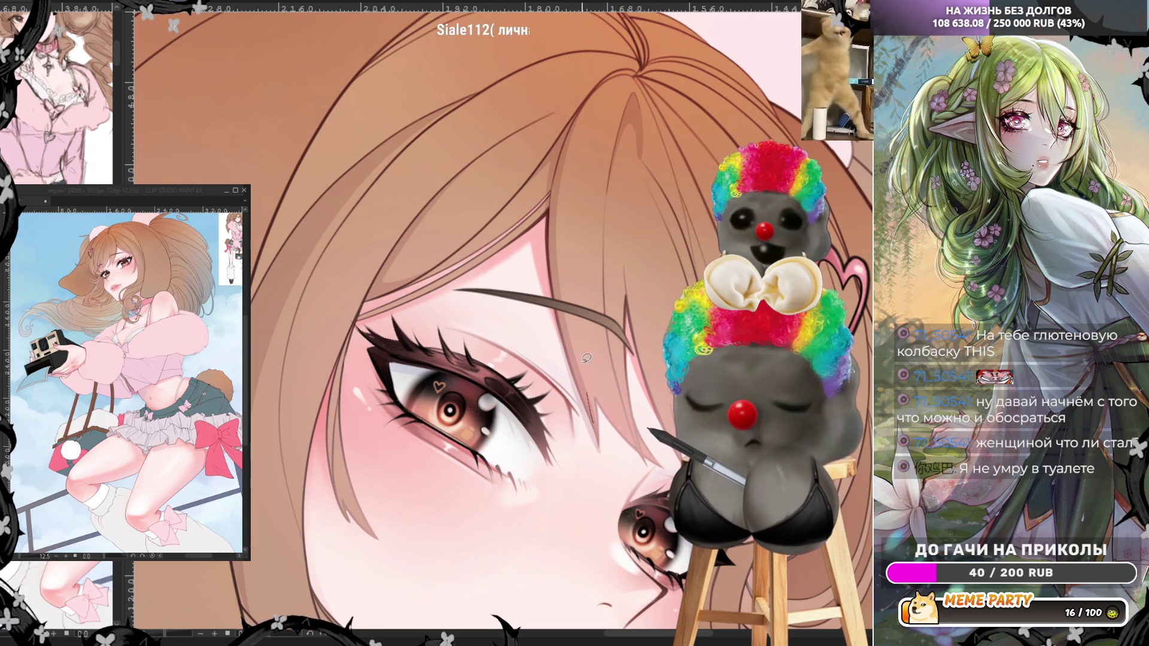
pyautogui.moveTo(582, 343); pyautogui.dragTo(589, 393)
pyautogui.hotkey('ctrl', 'z')
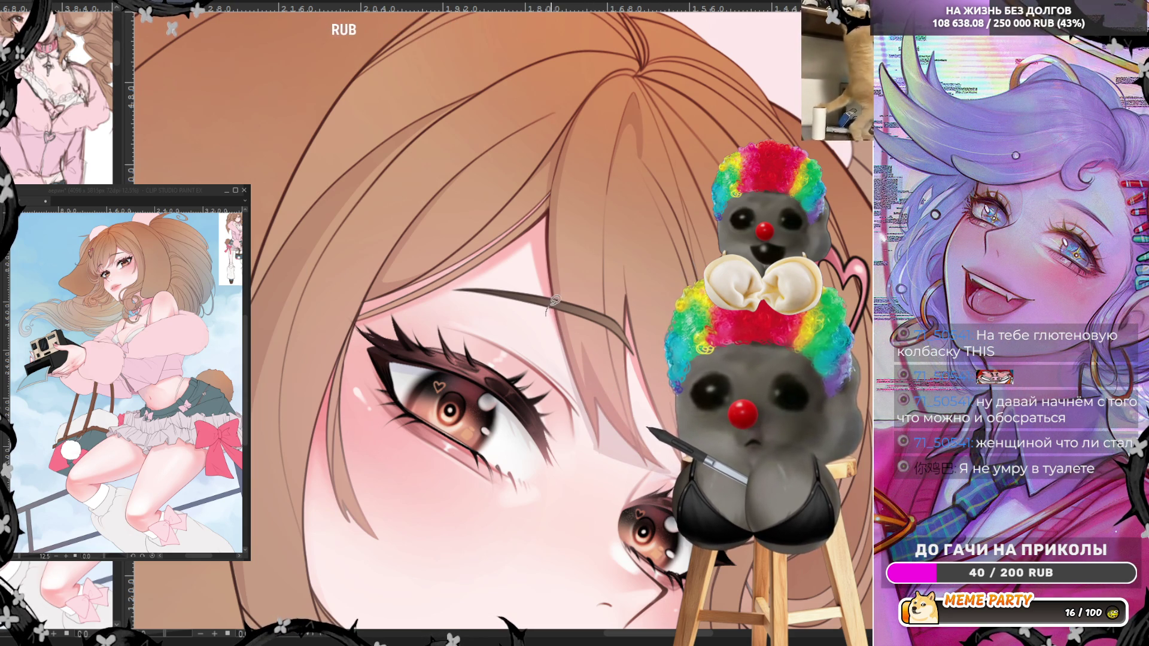
pyautogui.moveTo(550, 315); pyautogui.dragTo(604, 446)
pyautogui.hotkey('ctrl', 'z')
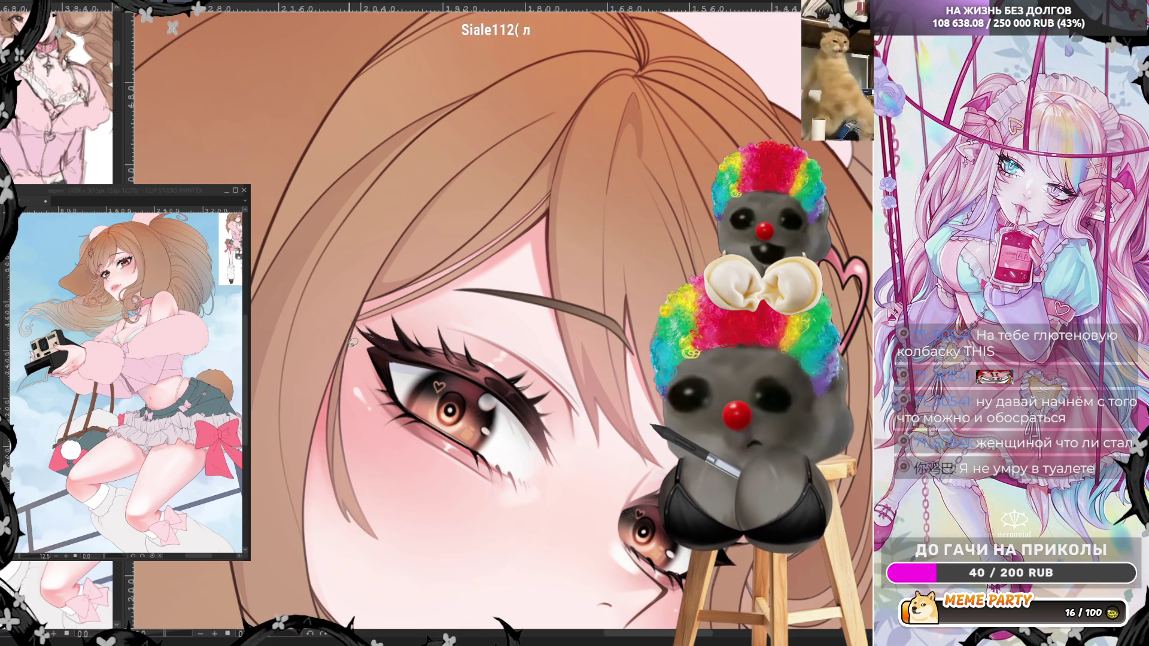
pyautogui.hotkey('ctrl', '-')
pyautogui.hotkey('ctrl', '-')
pyautogui.hotkey('ctrl', '-')
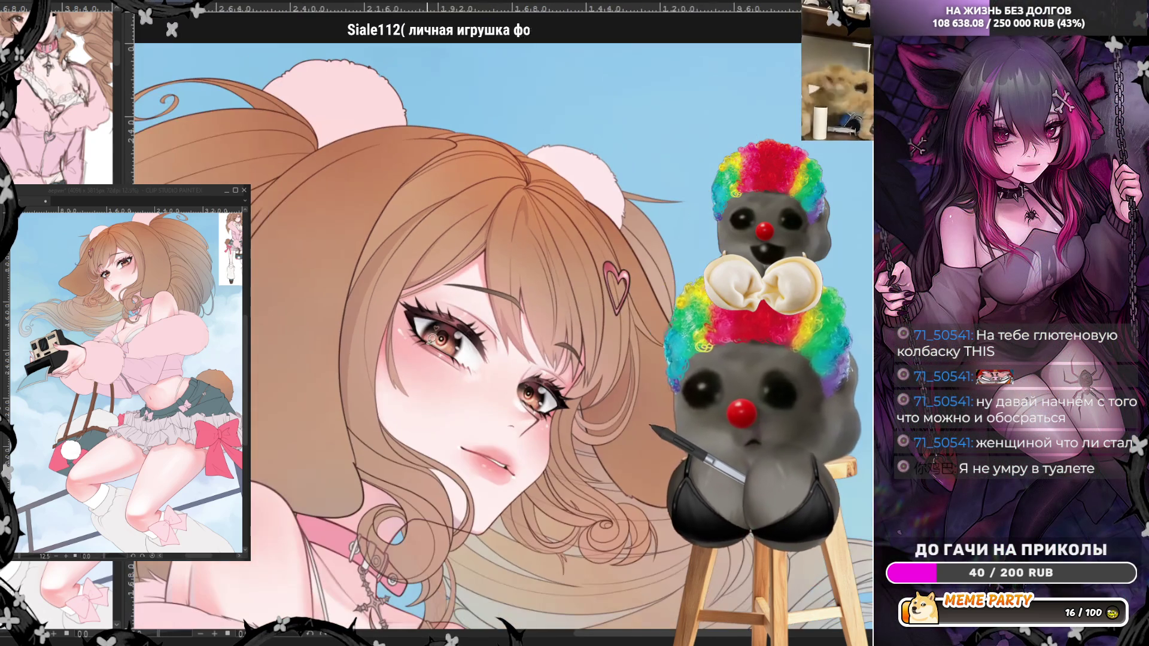
# - Draw a thin line along the hair edge beside the cheek, redoing it twice before keeping it
pyautogui.scroll(2, 367, 449)
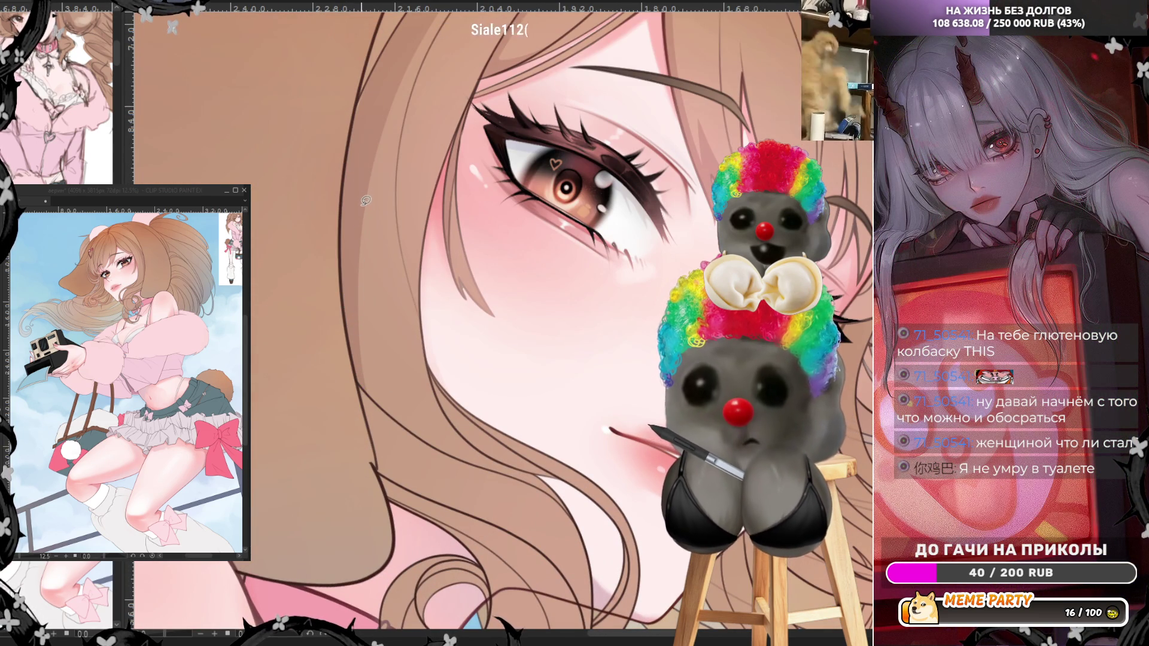
pyautogui.moveTo(364, 203)
pyautogui.mouseDown()
pyautogui.moveTo(364, 317)
pyautogui.moveTo(409, 415)
pyautogui.moveTo(459, 455)
pyautogui.mouseUp()
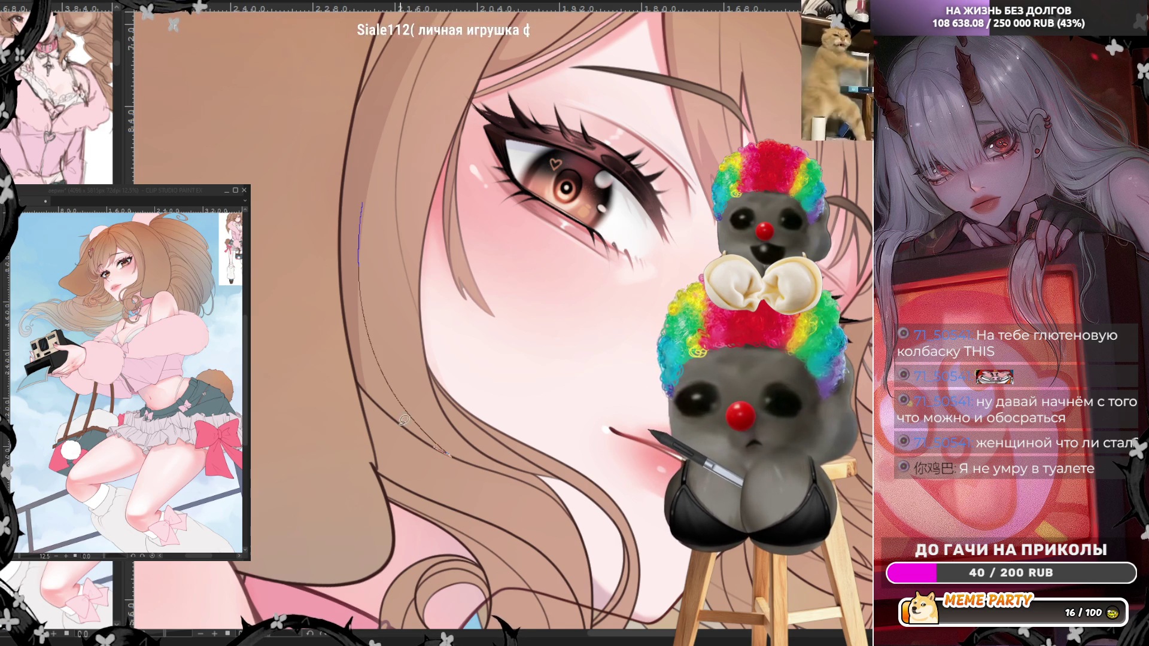
pyautogui.hotkey('ctrl', 'z')
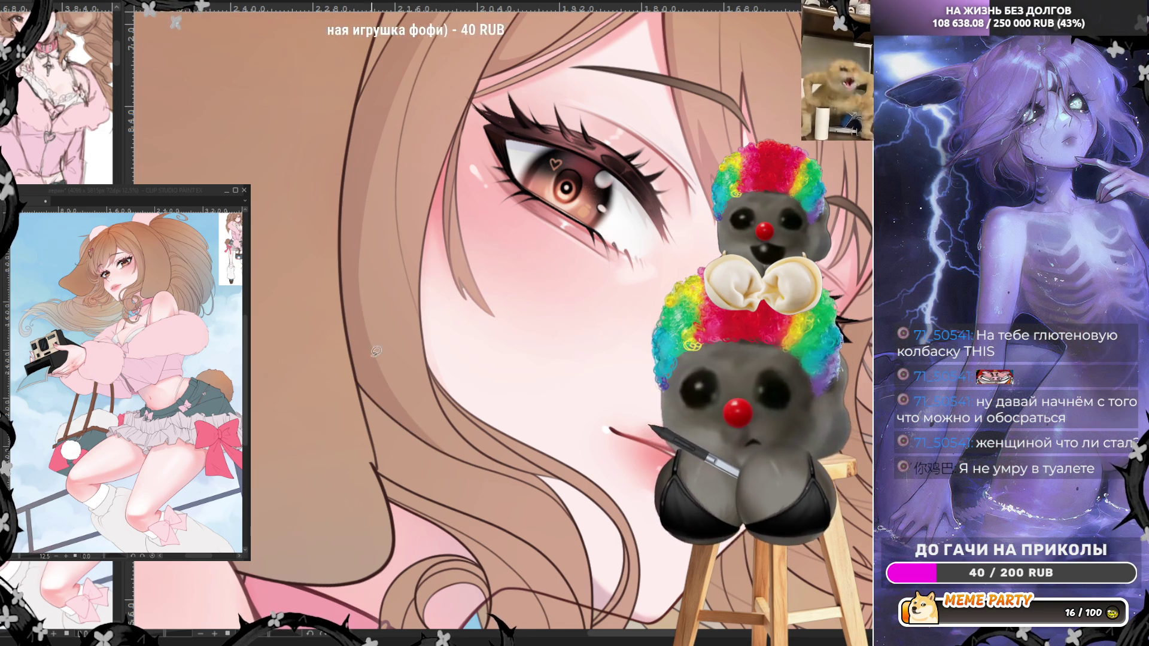
pyautogui.moveTo(370, 385)
pyautogui.mouseDown()
pyautogui.moveTo(413, 458)
pyautogui.moveTo(477, 511)
pyautogui.moveTo(381, 467)
pyautogui.mouseUp()
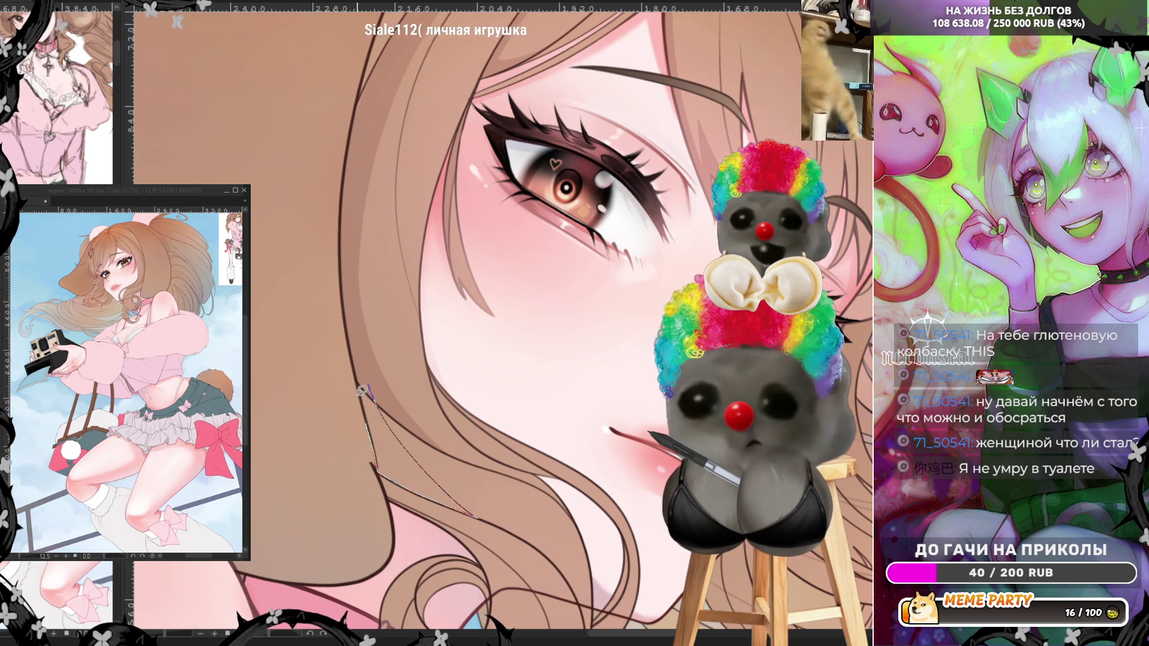
pyautogui.hotkey('ctrl', 'z')
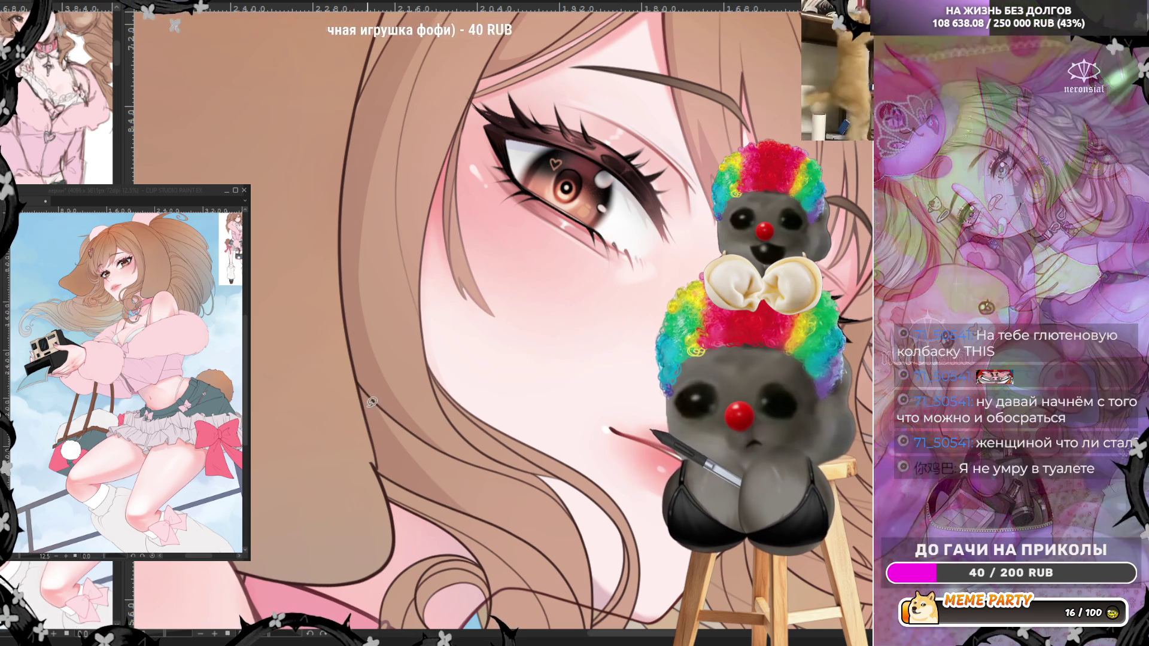
pyautogui.moveTo(371, 413); pyautogui.dragTo(449, 456)
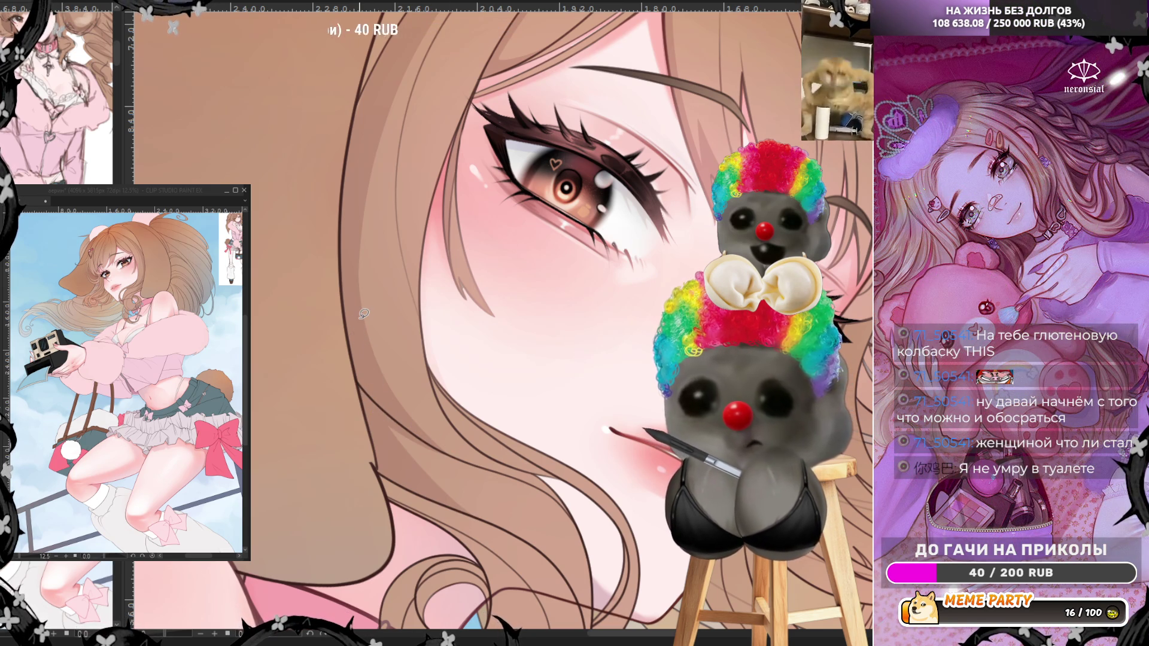
pyautogui.scroll(-3, 443, 260)
pyautogui.scroll(-2, 443, 260)
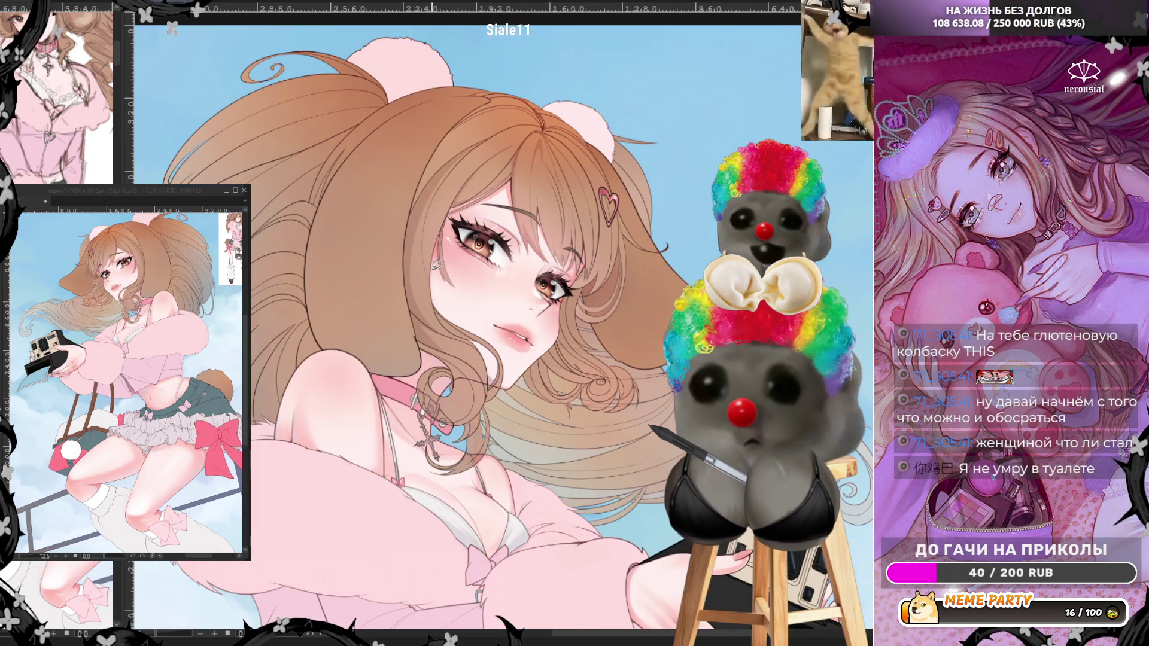
# - Lasso-fill a darker brown shadow in the hair curl above the collar buckle, then mirror the view
pyautogui.scroll(2, 436, 264)
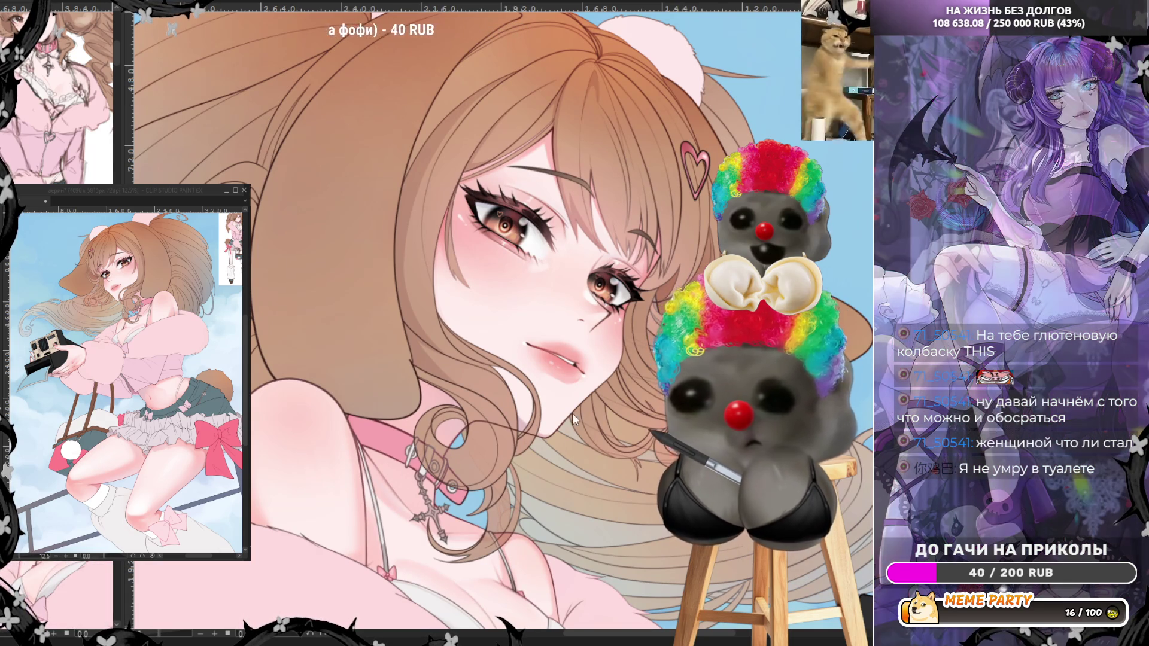
pyautogui.scroll(-2, 572, 413)
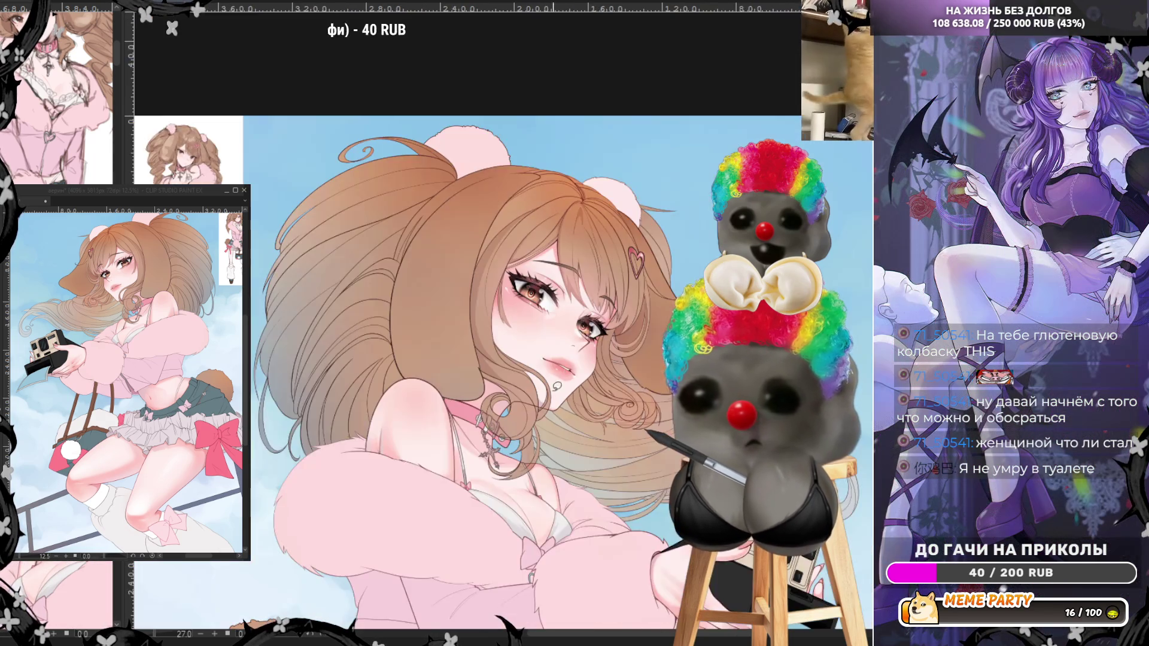
pyautogui.scroll(5, 527, 381)
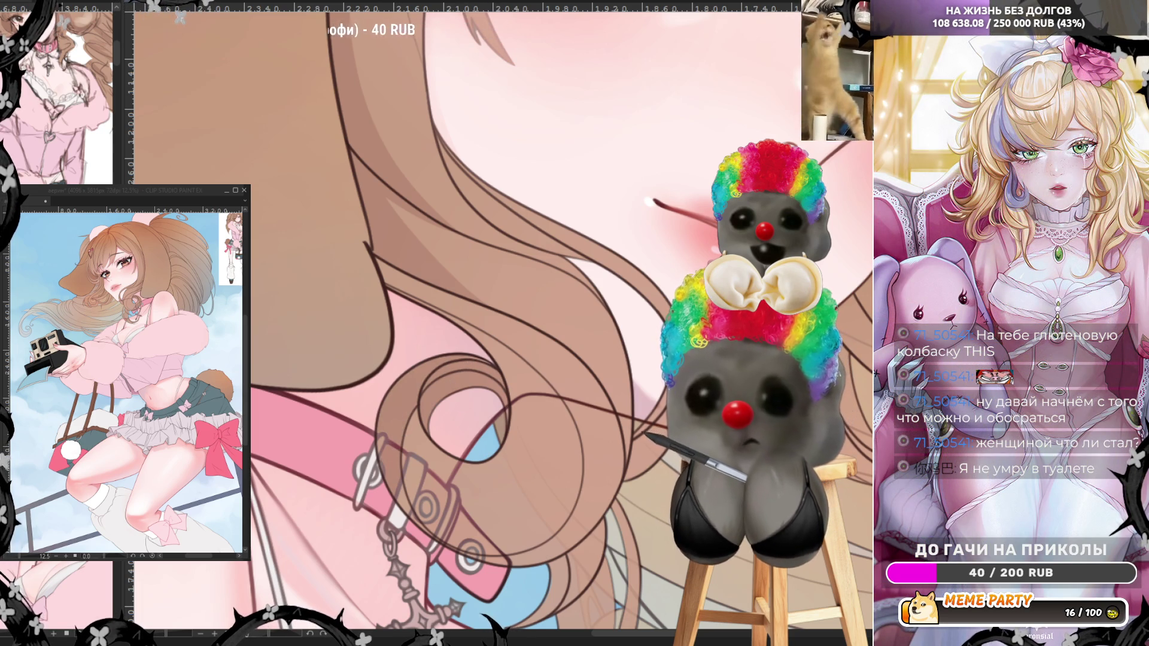
pyautogui.moveTo(380, 413)
pyautogui.mouseDown()
pyautogui.moveTo(381, 452)
pyautogui.moveTo(426, 525)
pyautogui.mouseUp()
pyautogui.moveTo(405, 460)
pyautogui.mouseDown()
pyautogui.moveTo(417, 406)
pyautogui.moveTo(437, 489)
pyautogui.mouseUp()
pyautogui.moveTo(569, 461)
pyautogui.mouseDown()
pyautogui.moveTo(479, 318)
pyautogui.moveTo(412, 279)
pyautogui.moveTo(378, 241)
pyautogui.moveTo(392, 281)
pyautogui.moveTo(501, 354)
pyautogui.mouseUp()
pyautogui.moveTo(513, 423)
pyautogui.mouseDown()
pyautogui.moveTo(476, 461)
pyautogui.moveTo(425, 417)
pyautogui.moveTo(429, 392)
pyautogui.mouseUp()
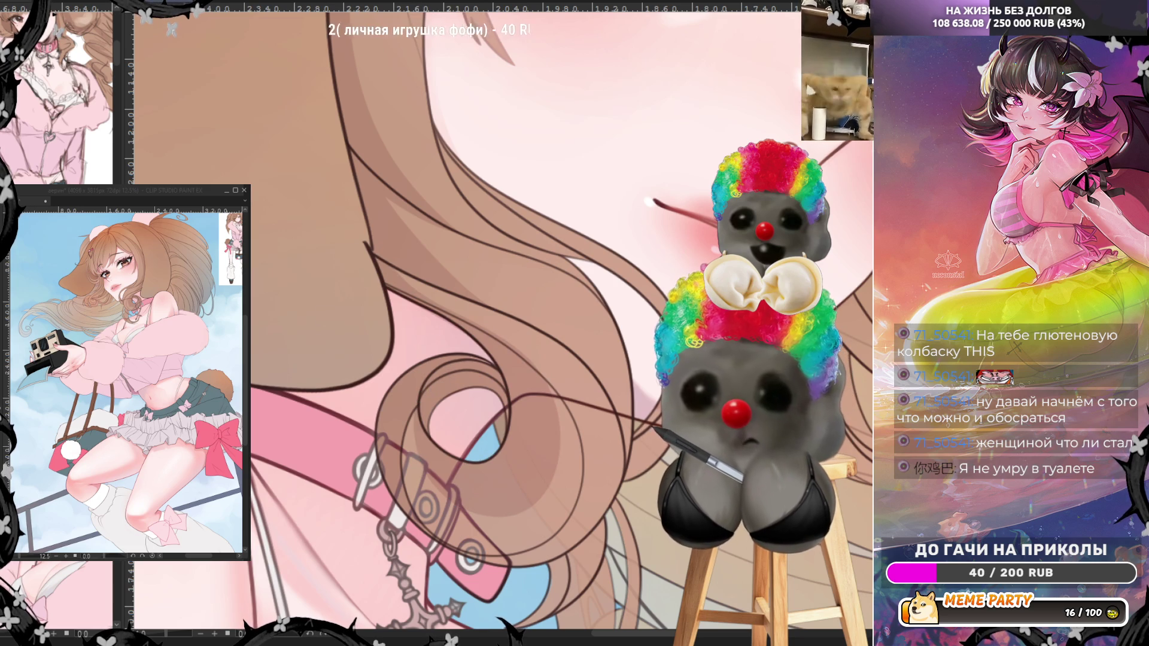
pyautogui.press('h')
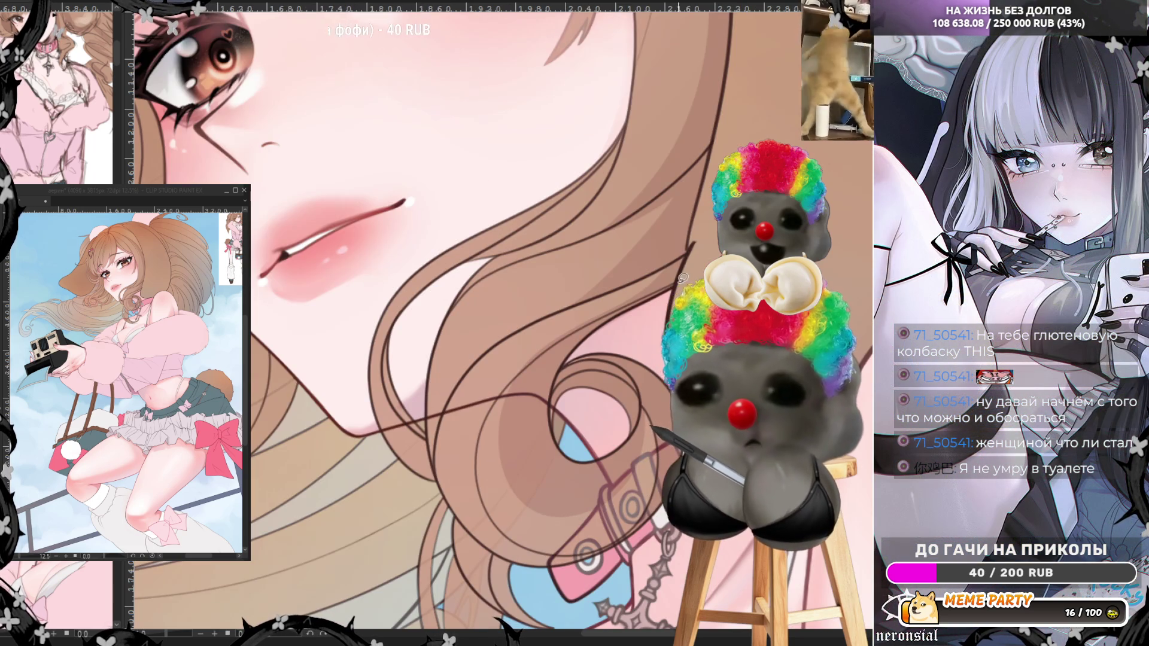
# - Lasso-fill darker brown shadows around the hair curl and inside it
pyautogui.moveTo(578, 311); pyautogui.dragTo(488, 407)
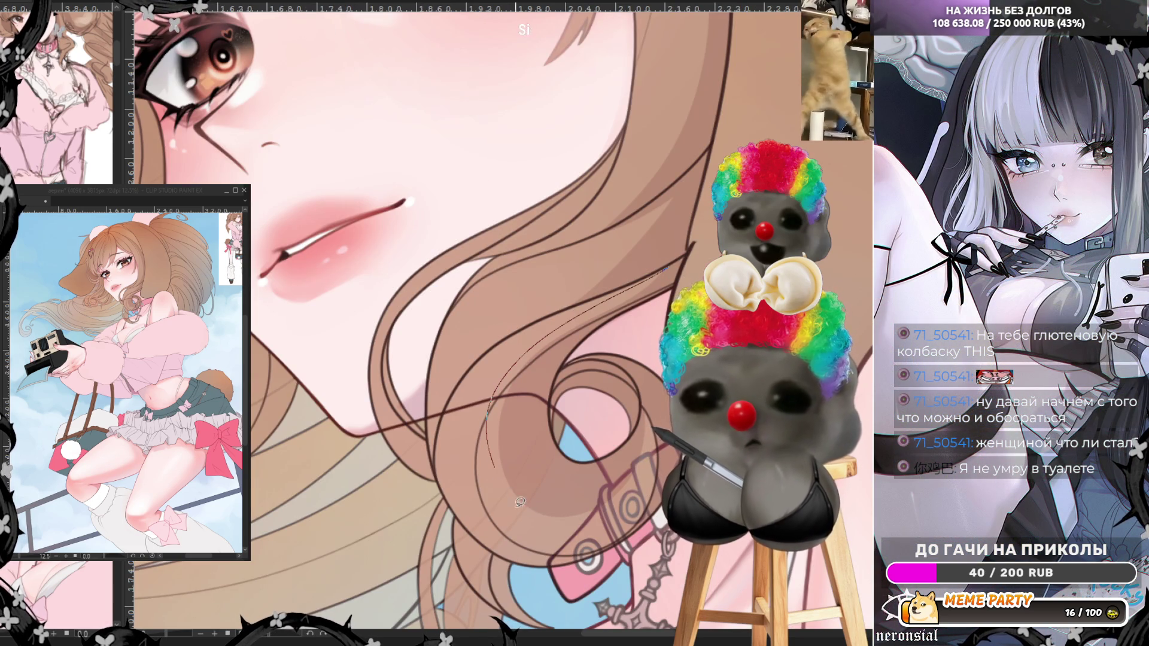
pyautogui.moveTo(519, 501)
pyautogui.mouseDown()
pyautogui.moveTo(563, 521)
pyautogui.moveTo(629, 491)
pyautogui.moveTo(648, 419)
pyautogui.moveTo(584, 360)
pyautogui.moveTo(563, 359)
pyautogui.mouseUp()
pyautogui.moveTo(682, 266); pyautogui.dragTo(682, 263)
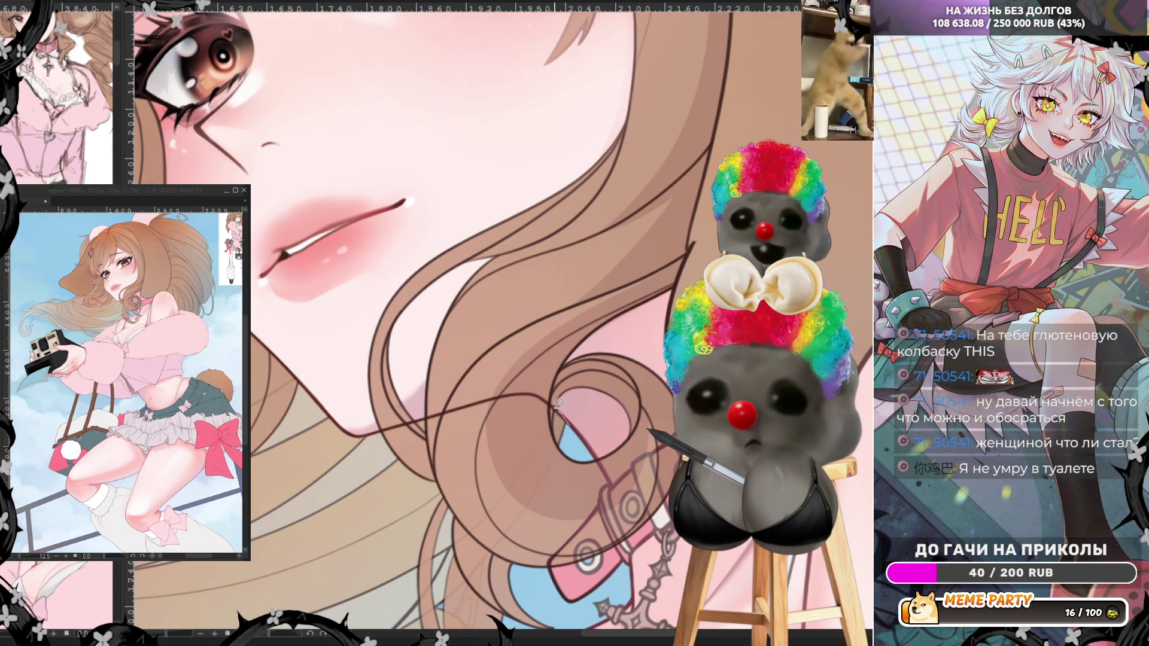
pyautogui.moveTo(574, 382); pyautogui.dragTo(611, 388)
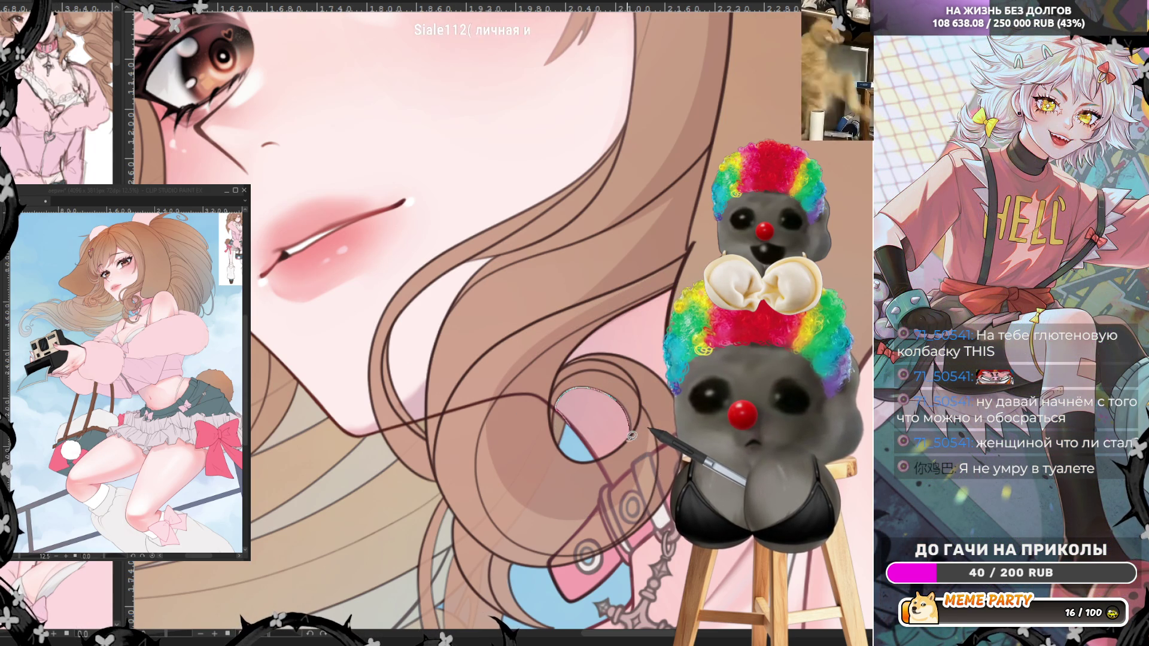
pyautogui.moveTo(599, 456); pyautogui.dragTo(590, 450)
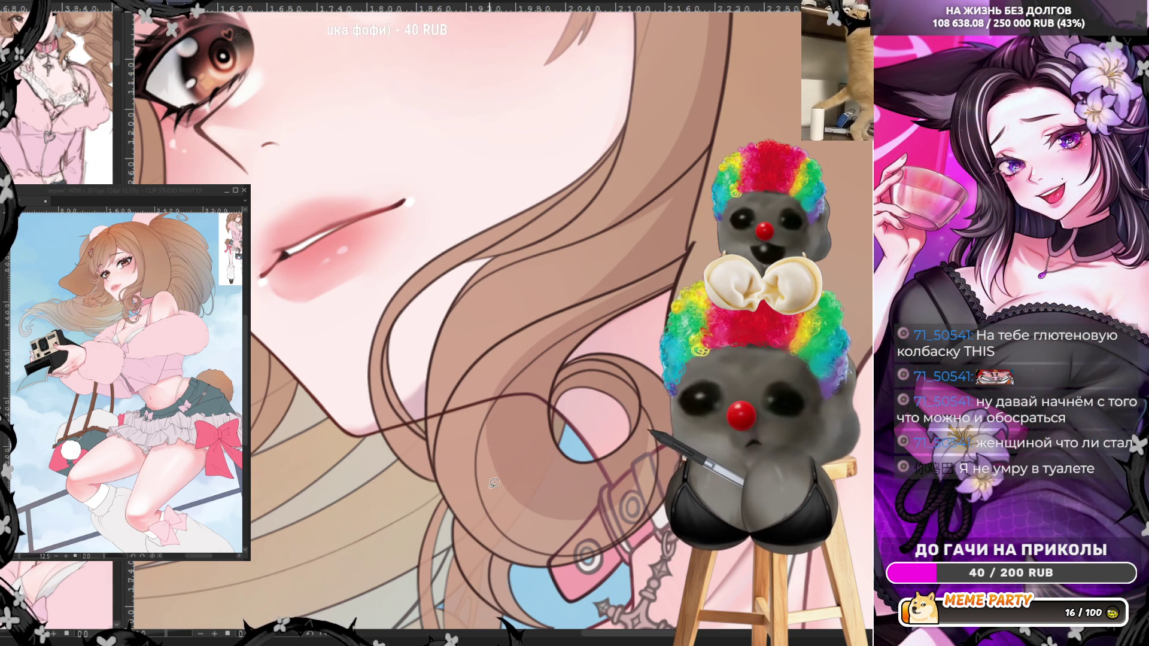
# - Fill shadow shapes down the hair strand along the collar
pyautogui.moveTo(504, 429)
pyautogui.mouseDown()
pyautogui.moveTo(514, 532)
pyautogui.moveTo(484, 427)
pyautogui.moveTo(496, 414)
pyautogui.mouseUp()
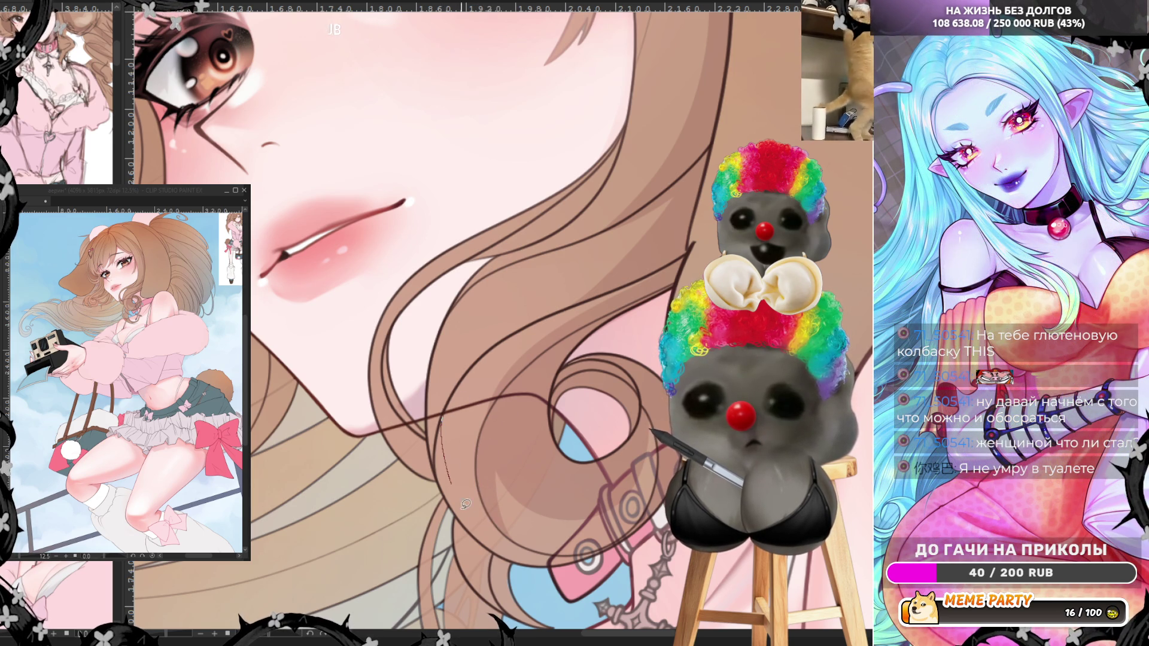
pyautogui.moveTo(466, 505)
pyautogui.mouseDown()
pyautogui.moveTo(533, 552)
pyautogui.moveTo(609, 545)
pyautogui.moveTo(555, 563)
pyautogui.moveTo(502, 552)
pyautogui.mouseUp()
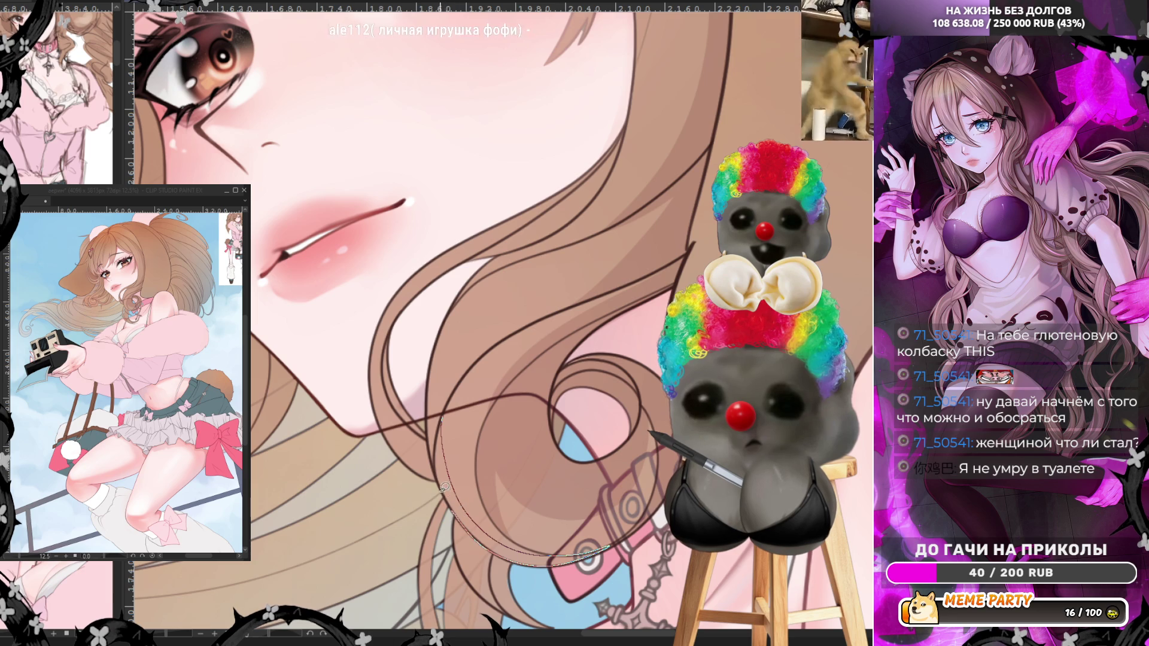
pyautogui.moveTo(444, 486); pyautogui.dragTo(444, 421)
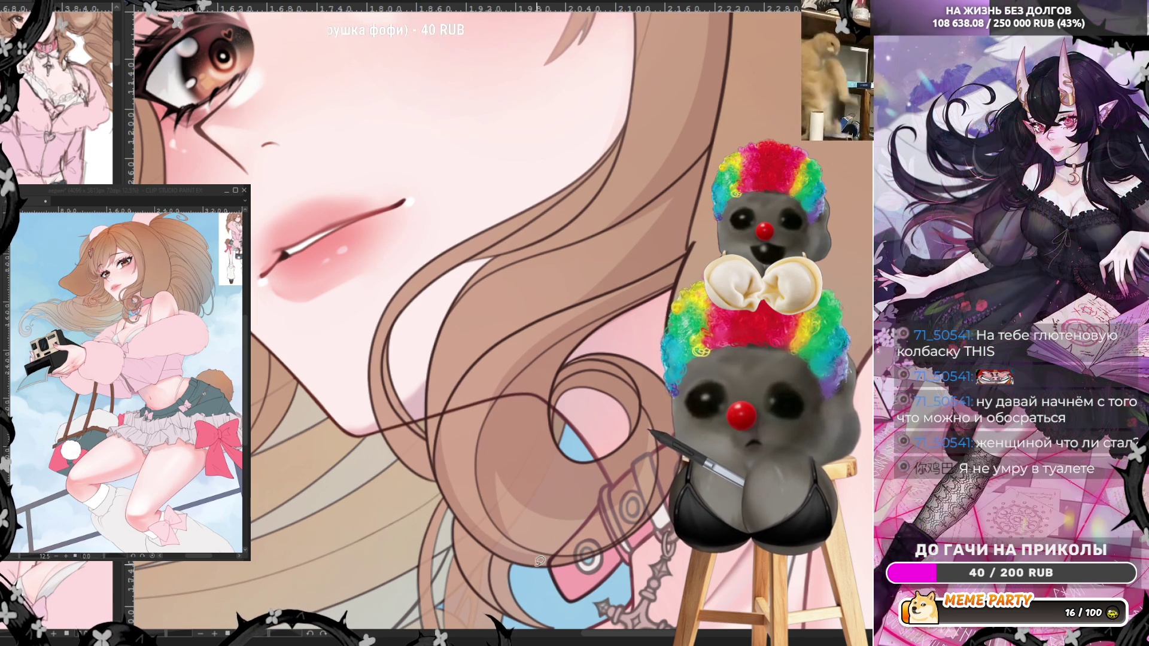
pyautogui.moveTo(456, 510); pyautogui.dragTo(482, 587)
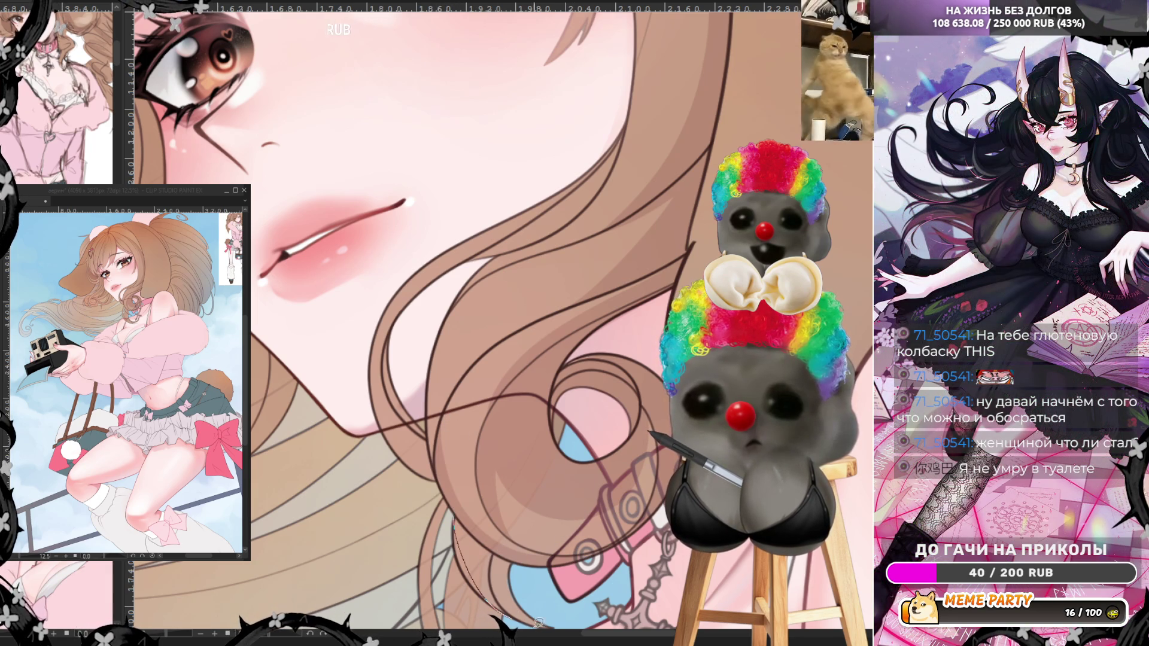
pyautogui.moveTo(539, 622)
pyautogui.mouseDown()
pyautogui.moveTo(563, 620)
pyautogui.moveTo(526, 567)
pyautogui.moveTo(458, 516)
pyautogui.moveTo(487, 595)
pyautogui.moveTo(505, 597)
pyautogui.mouseUp()
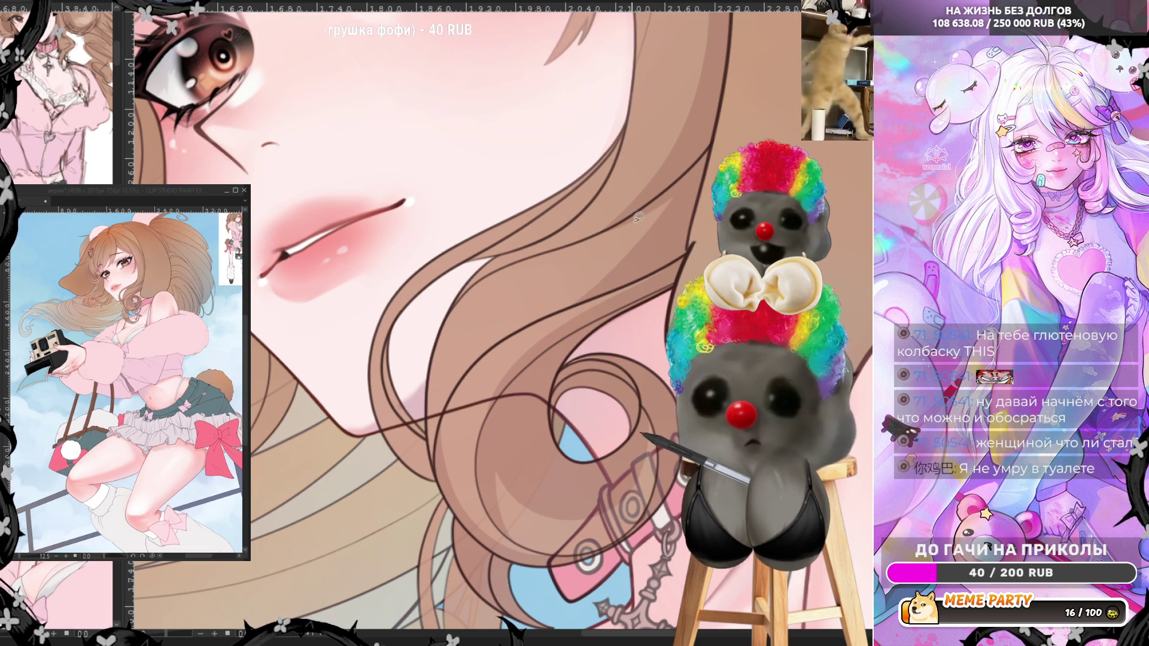
# - Fill shadow strips along the hair strands beside the face
pyautogui.moveTo(685, 188); pyautogui.dragTo(439, 336)
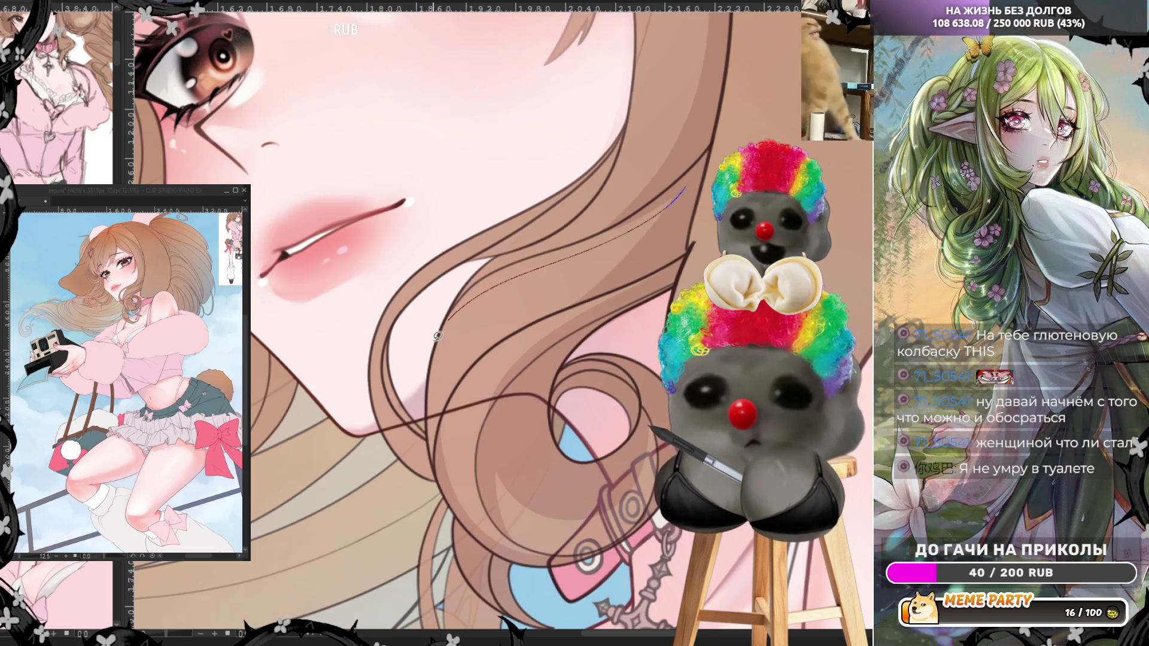
pyautogui.moveTo(458, 296); pyautogui.dragTo(692, 178)
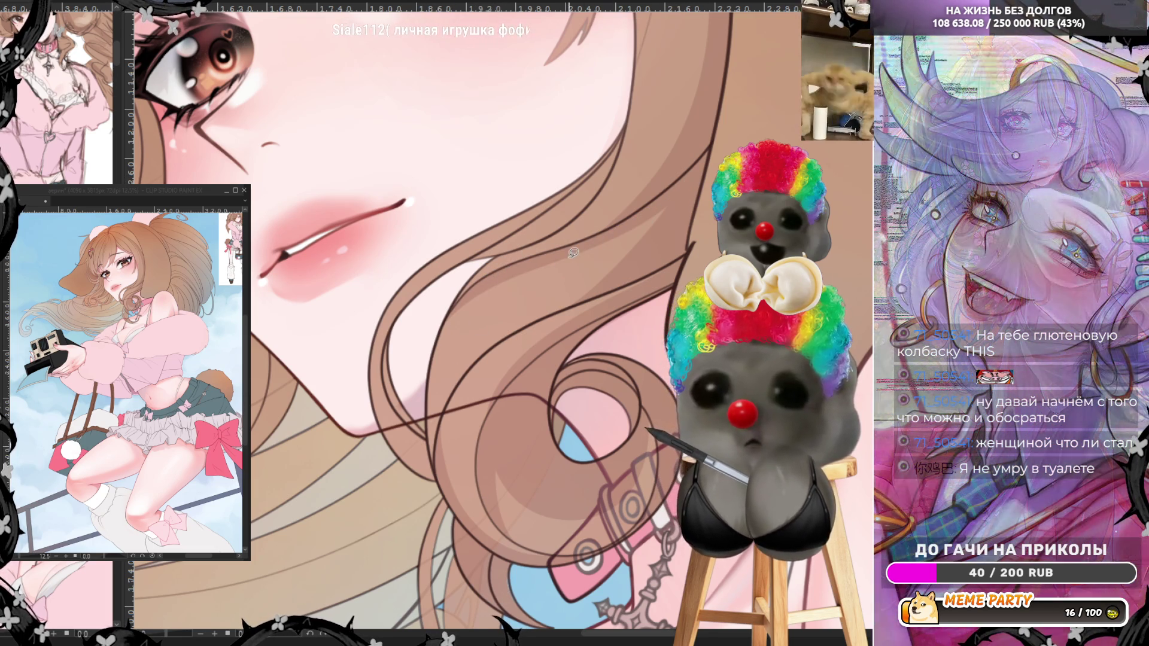
pyautogui.moveTo(584, 250)
pyautogui.mouseDown()
pyautogui.moveTo(493, 291)
pyautogui.moveTo(434, 430)
pyautogui.moveTo(444, 467)
pyautogui.moveTo(431, 444)
pyautogui.moveTo(436, 352)
pyautogui.moveTo(485, 276)
pyautogui.moveTo(582, 251)
pyautogui.mouseUp()
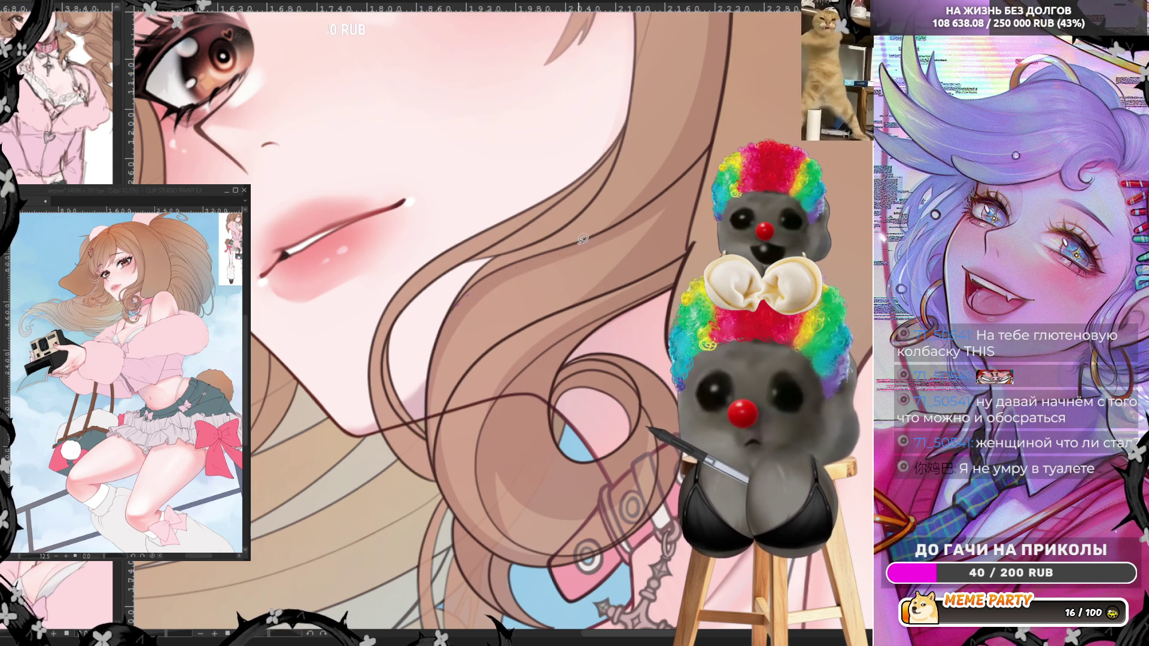
pyautogui.scroll(-4, 571, 284)
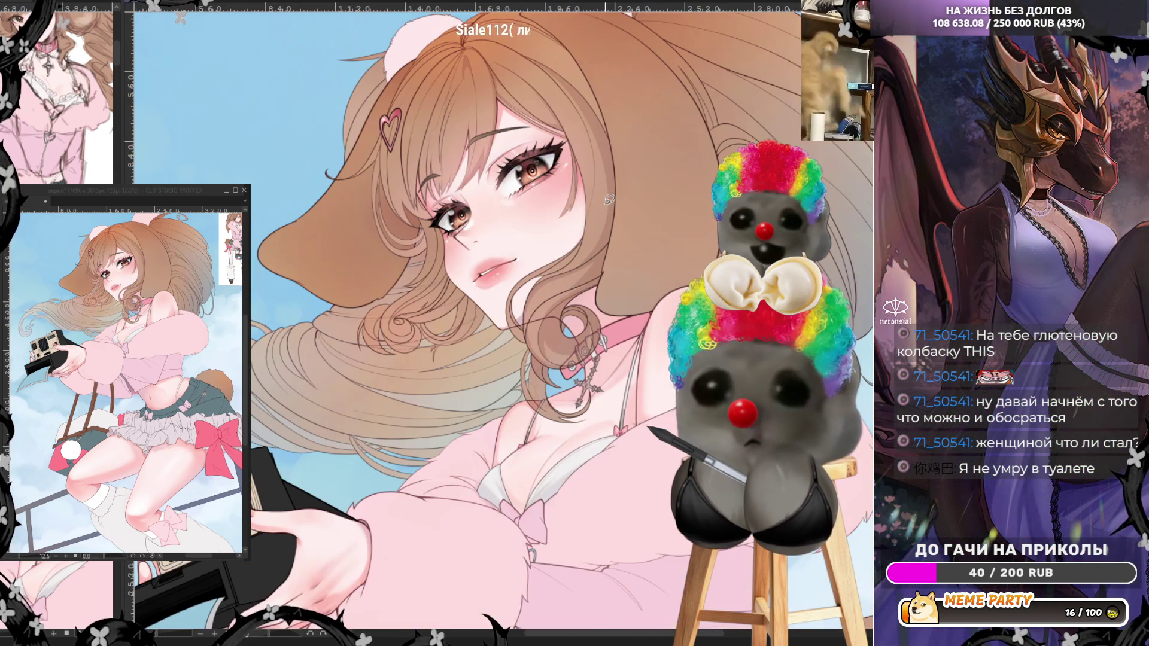
pyautogui.scroll(-2, 609, 200)
pyautogui.scroll(6, 592, 160)
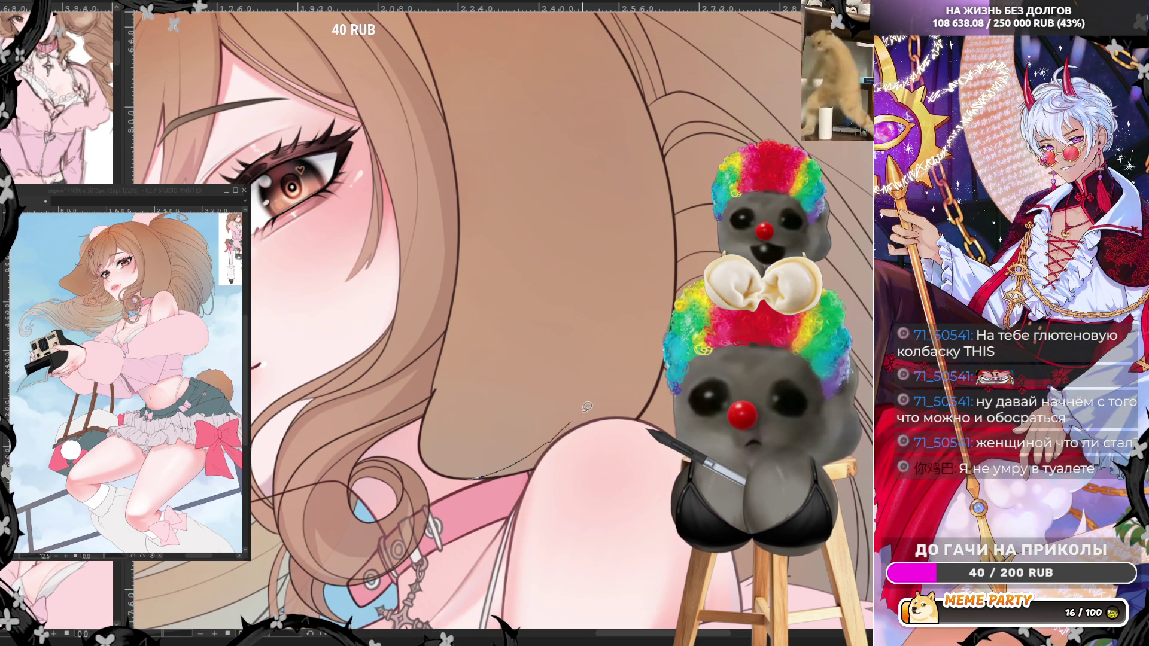
pyautogui.moveTo(612, 402); pyautogui.dragTo(636, 382)
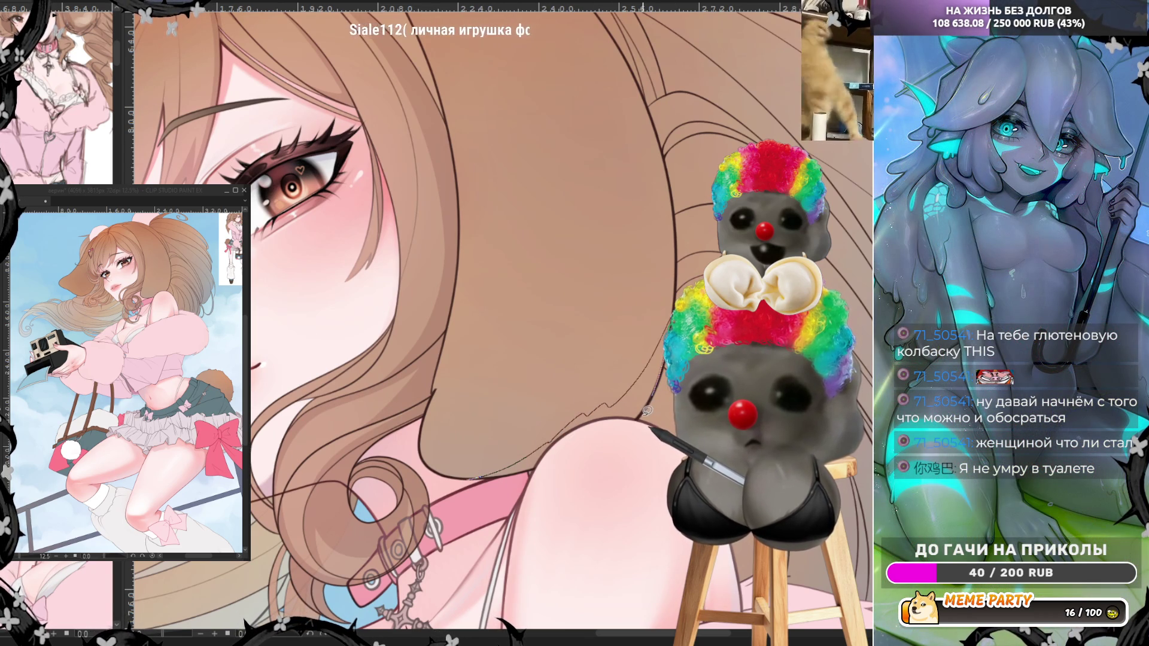
pyautogui.moveTo(562, 431)
pyautogui.mouseDown()
pyautogui.moveTo(542, 461)
pyautogui.moveTo(497, 473)
pyautogui.mouseUp()
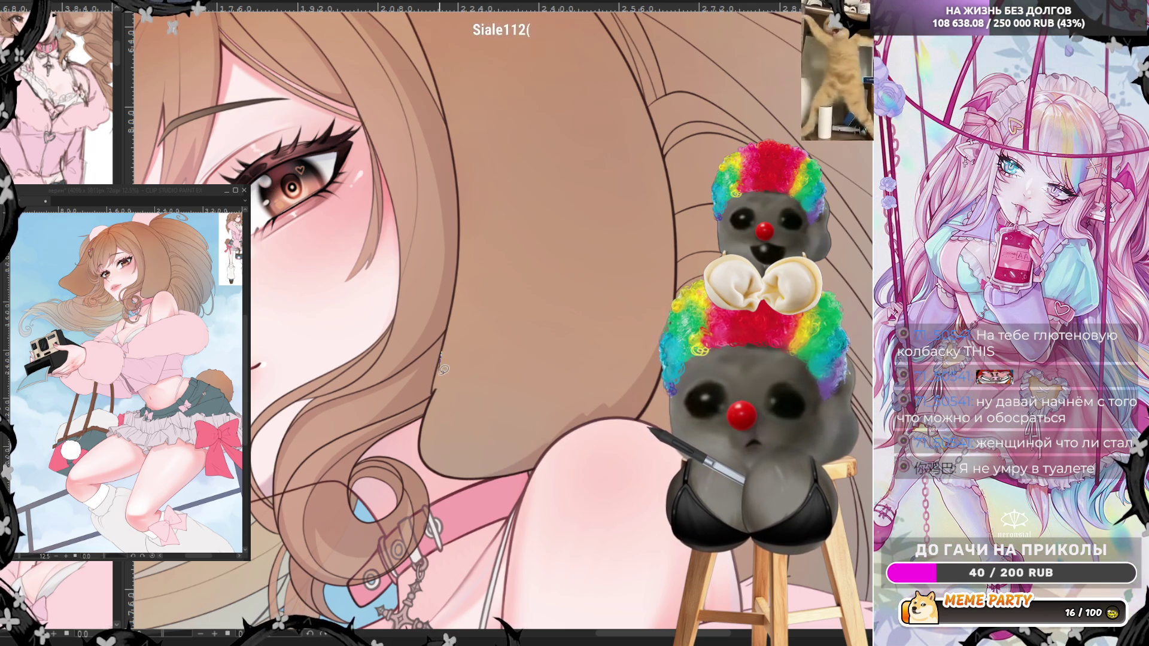
pyautogui.moveTo(446, 369)
pyautogui.mouseDown()
pyautogui.moveTo(440, 434)
pyautogui.moveTo(460, 456)
pyautogui.mouseUp()
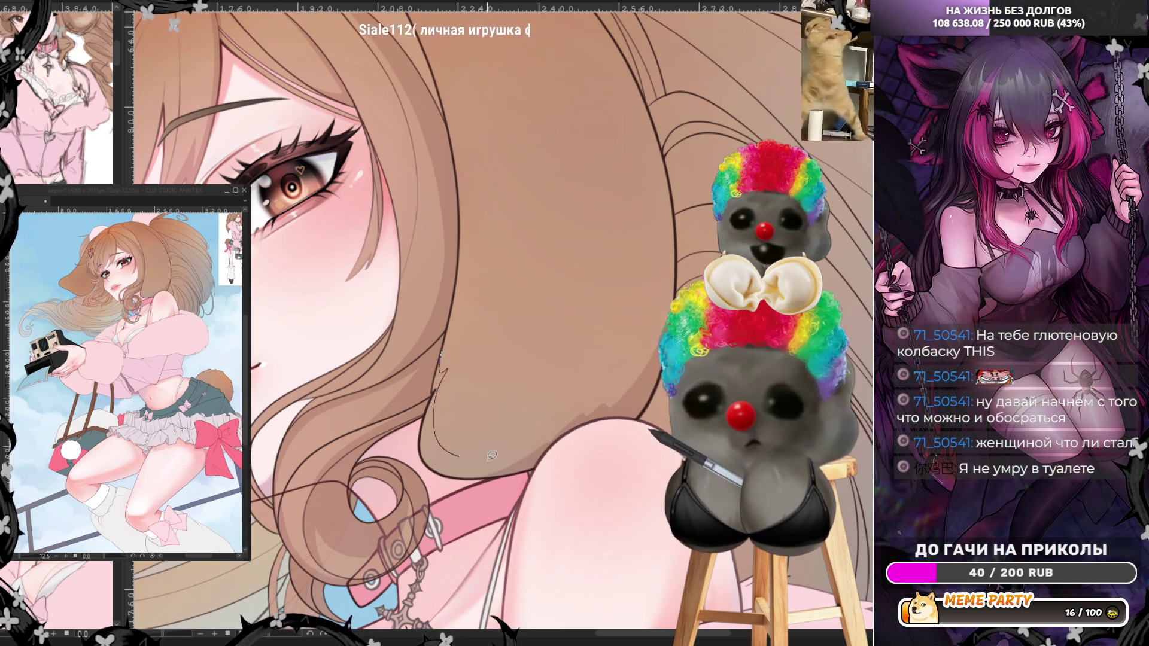
pyautogui.moveTo(542, 441)
pyautogui.mouseDown()
pyautogui.moveTo(557, 435)
pyautogui.moveTo(480, 474)
pyautogui.mouseUp()
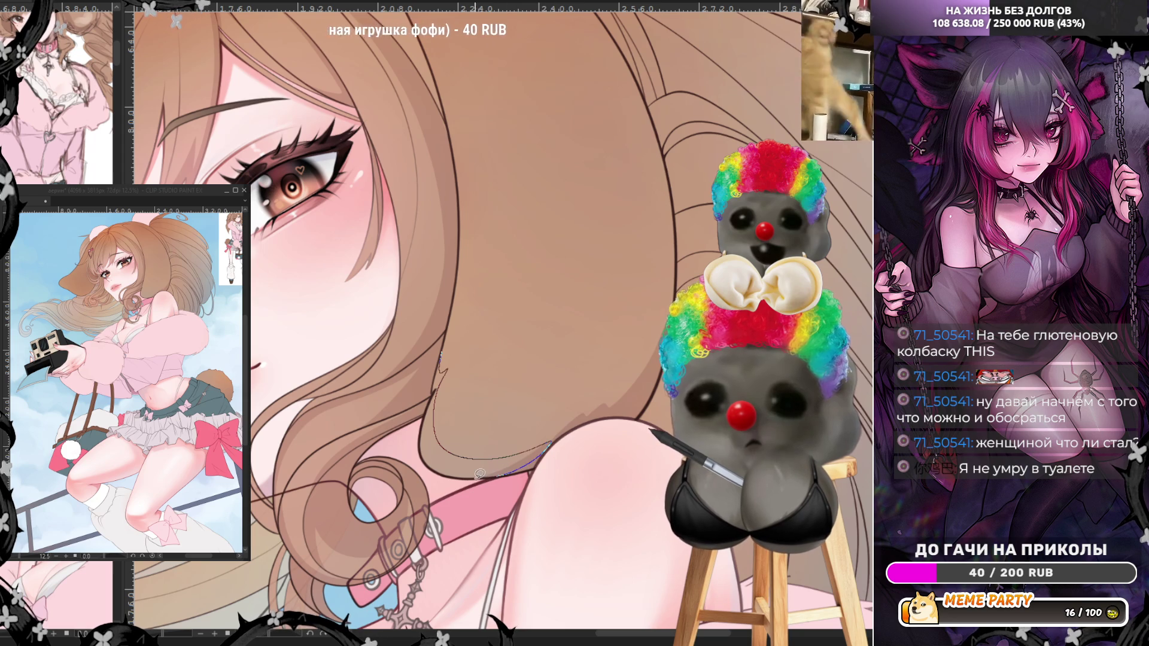
pyautogui.hotkey('ctrl', 'z')
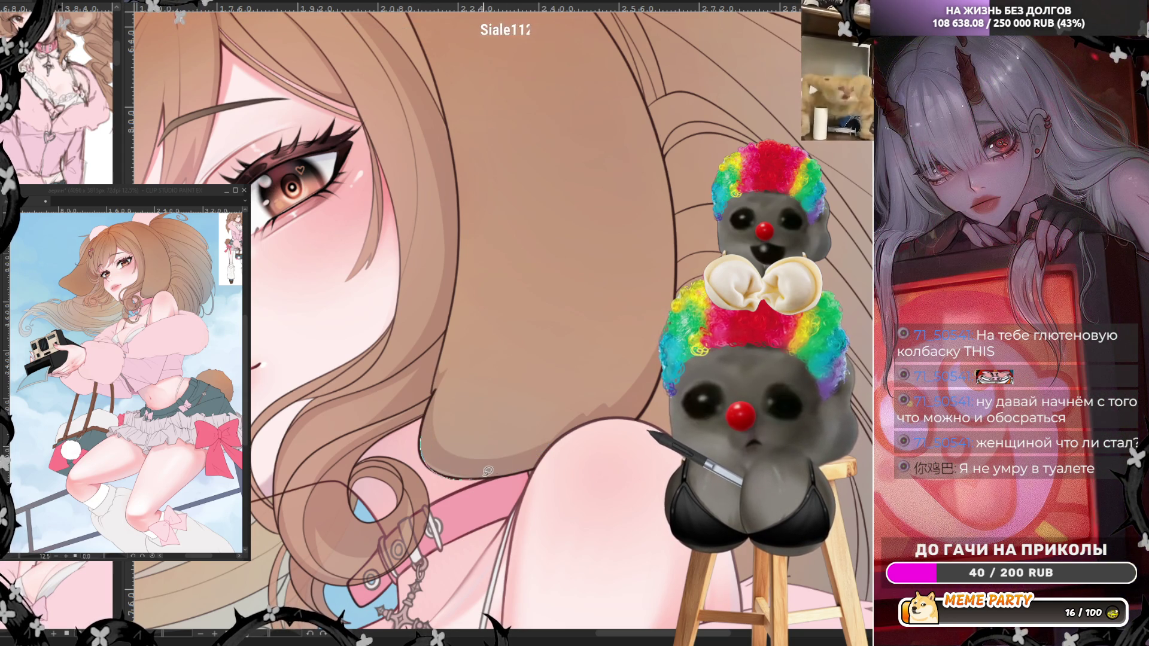
# - Draw a thin straight strand line down the hair beside the eye, undoing the curved attempts
pyautogui.scroll(2, 450, 390)
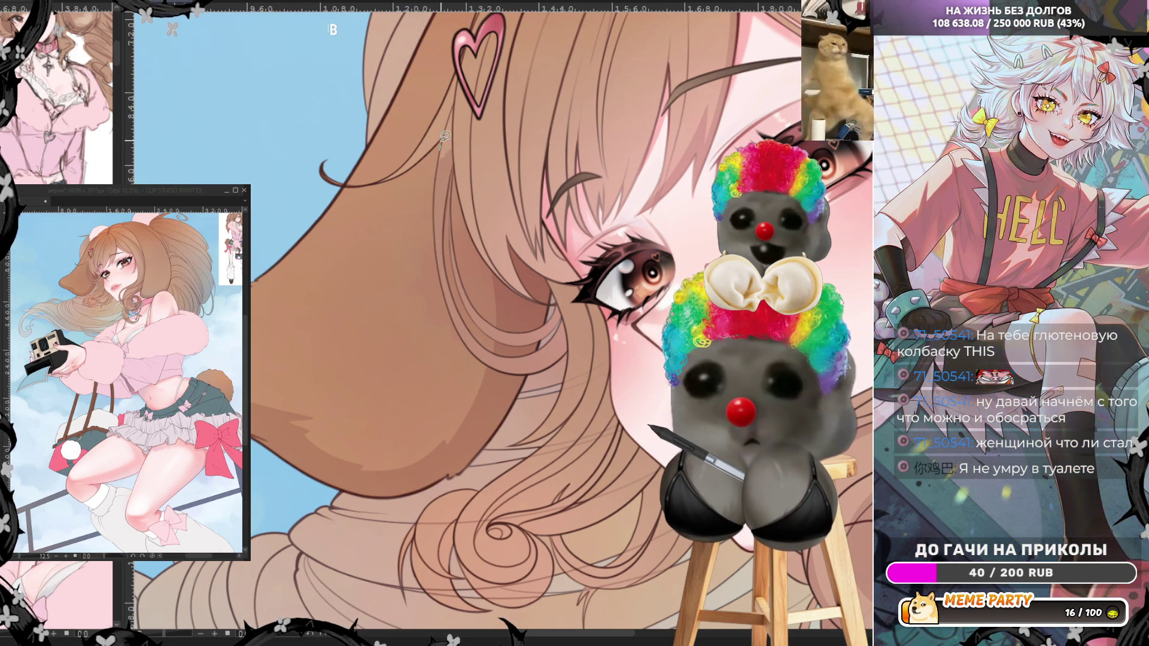
pyautogui.moveTo(444, 137)
pyautogui.mouseDown()
pyautogui.moveTo(447, 264)
pyautogui.moveTo(461, 136)
pyautogui.mouseUp()
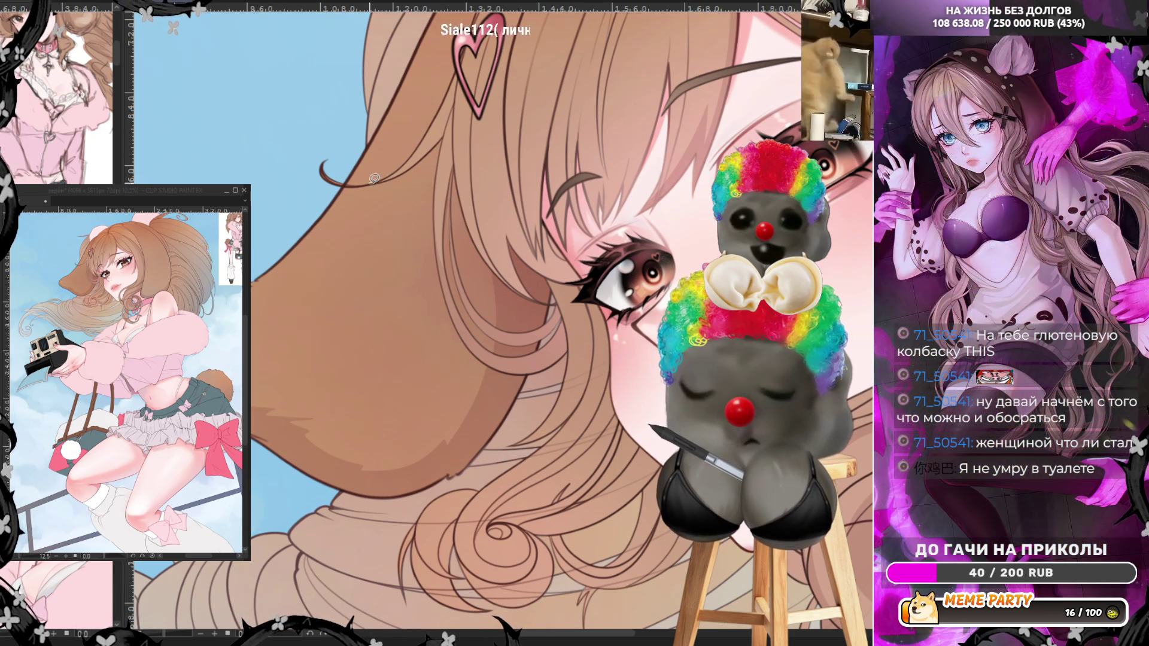
pyautogui.moveTo(372, 185); pyautogui.dragTo(449, 122)
pyautogui.hotkey('ctrl', 'z')
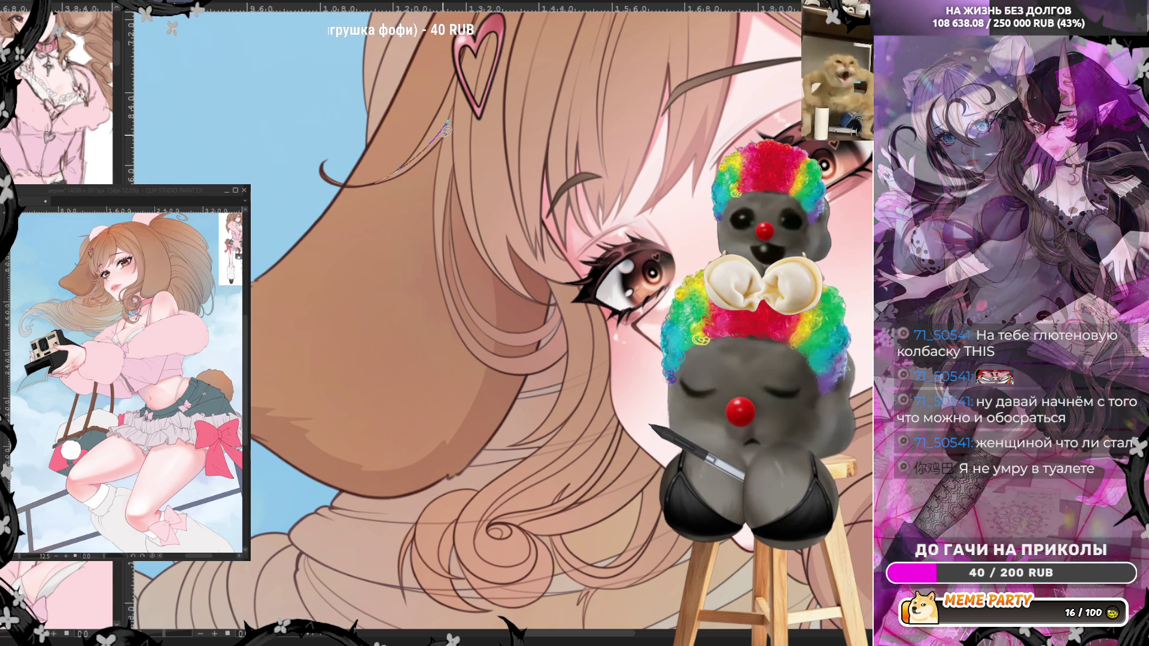
pyautogui.hotkey('ctrl', 'z')
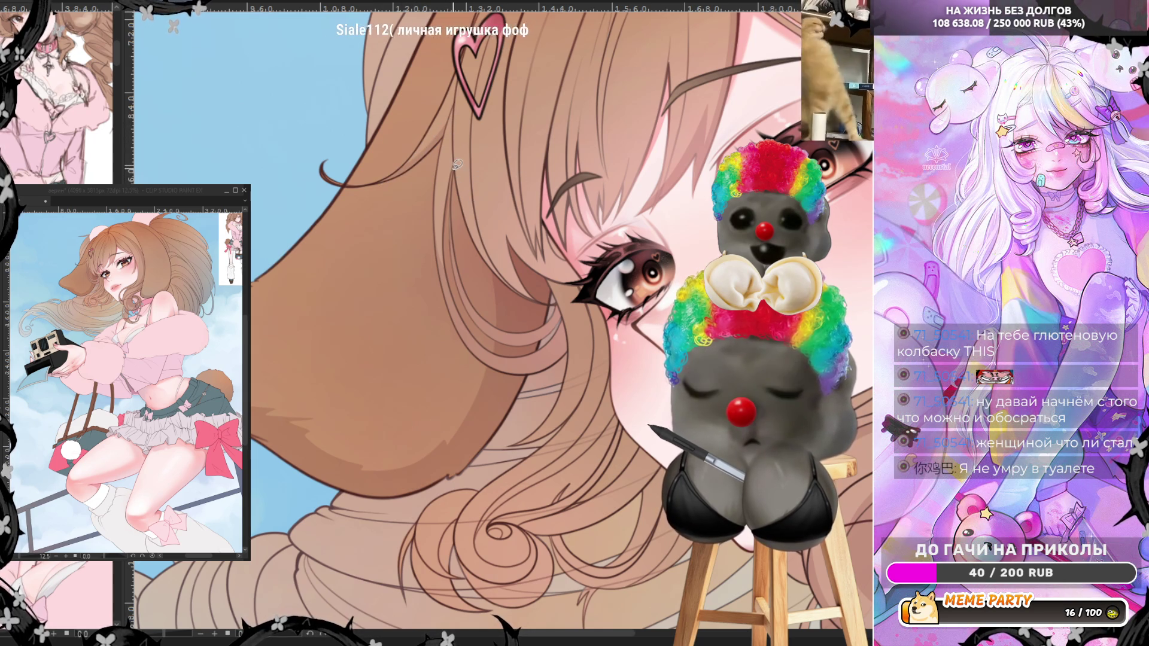
pyautogui.moveTo(458, 165); pyautogui.dragTo(531, 293)
pyautogui.moveTo(490, 260)
pyautogui.mouseDown()
pyautogui.moveTo(465, 225)
pyautogui.moveTo(456, 165)
pyautogui.mouseUp()
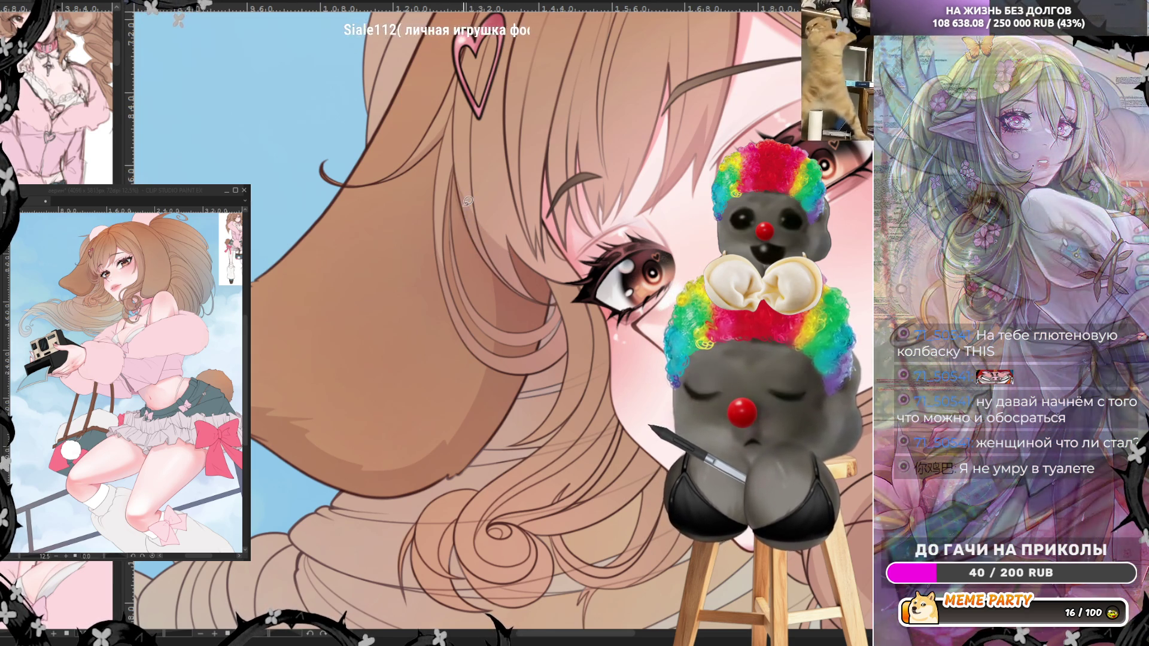
pyautogui.moveTo(454, 220)
pyautogui.mouseDown()
pyautogui.moveTo(457, 170)
pyautogui.moveTo(486, 256)
pyautogui.mouseUp()
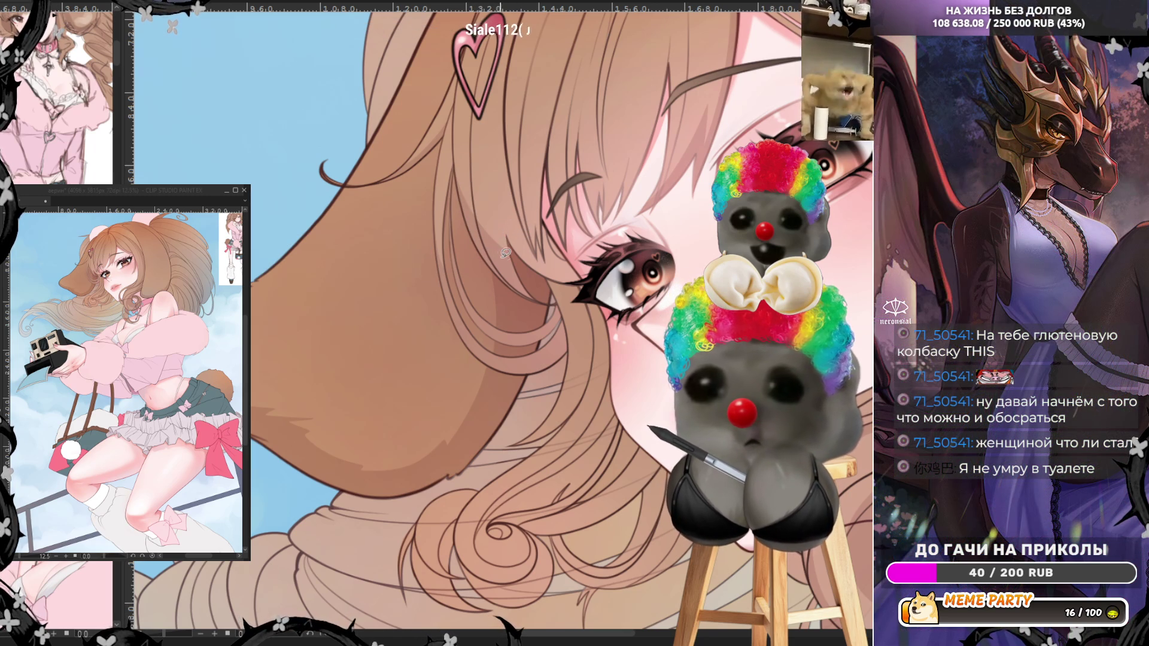
pyautogui.moveTo(499, 230); pyautogui.dragTo(506, 123)
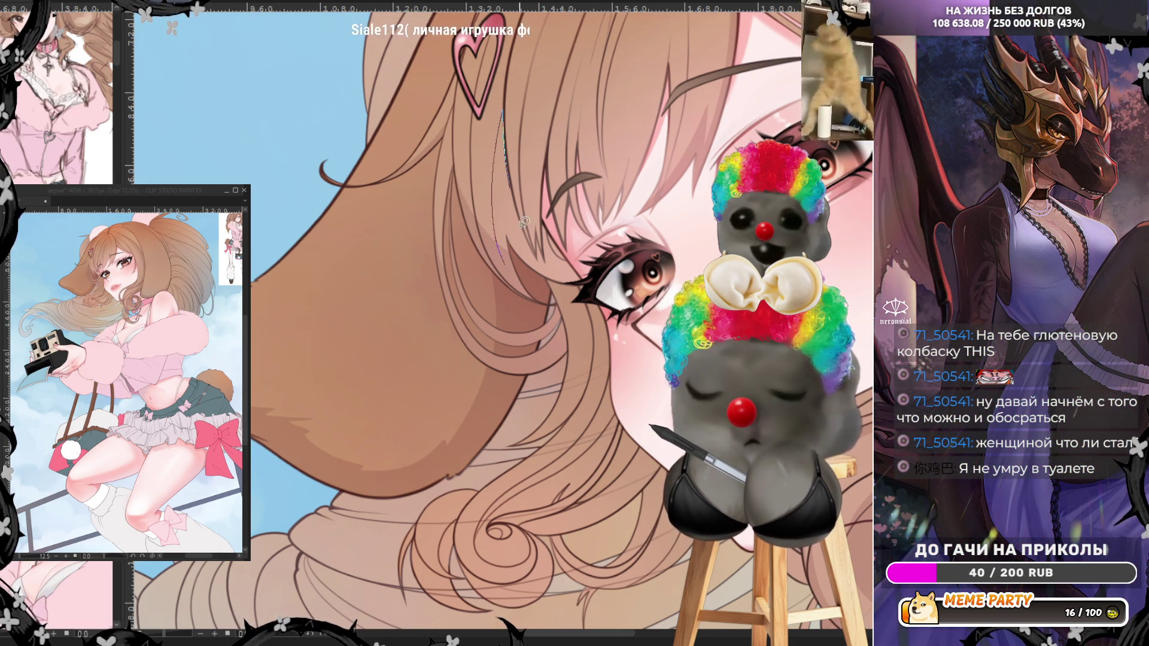
pyautogui.moveTo(510, 190); pyautogui.dragTo(548, 269)
pyautogui.hotkey('ctrl', 'z')
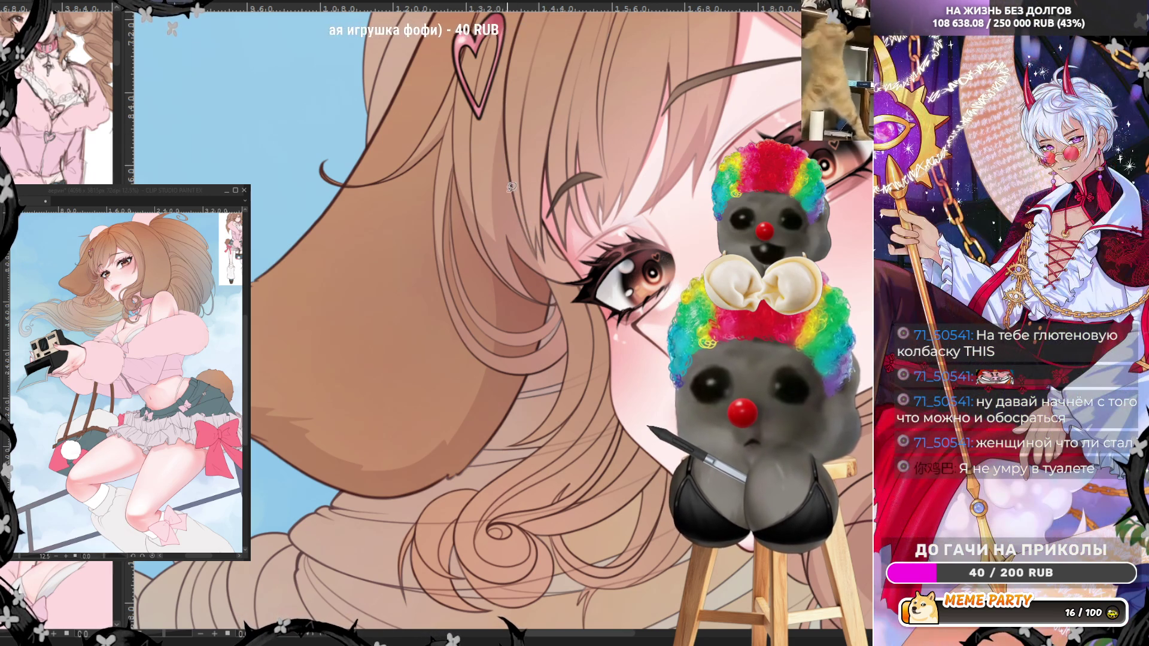
# - Remove the strand line beside the eye and try several thin strands down the hair, undoing each
pyautogui.moveTo(507, 158); pyautogui.dragTo(541, 267)
pyautogui.hotkey('ctrl', 'z')
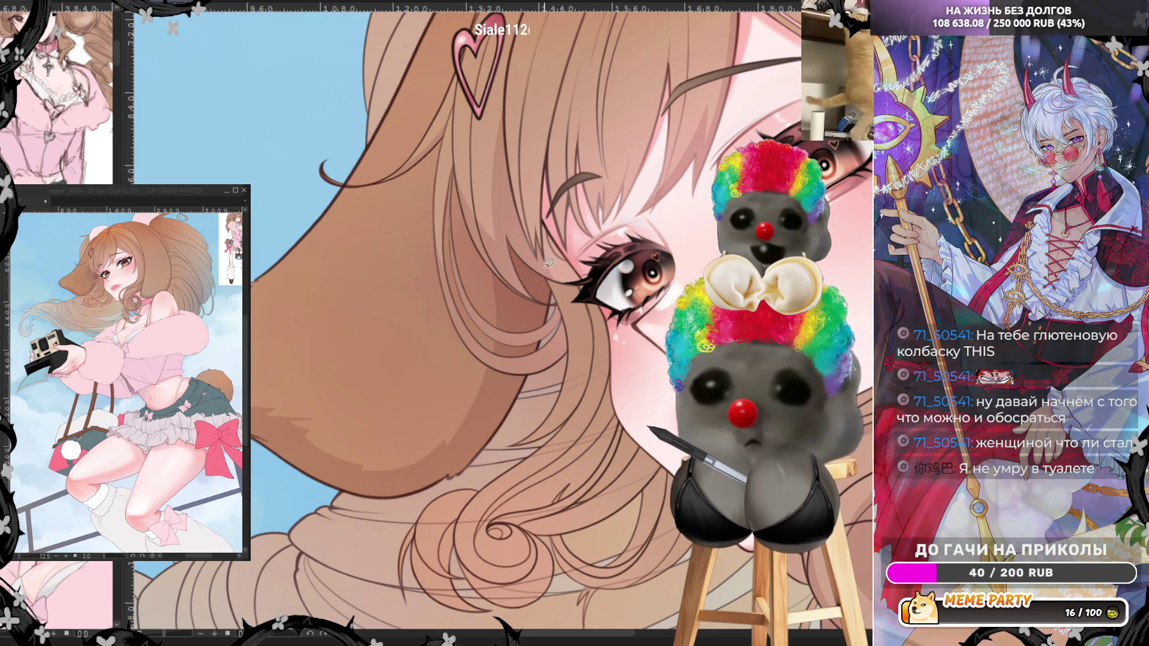
pyautogui.hotkey('ctrl', 'z')
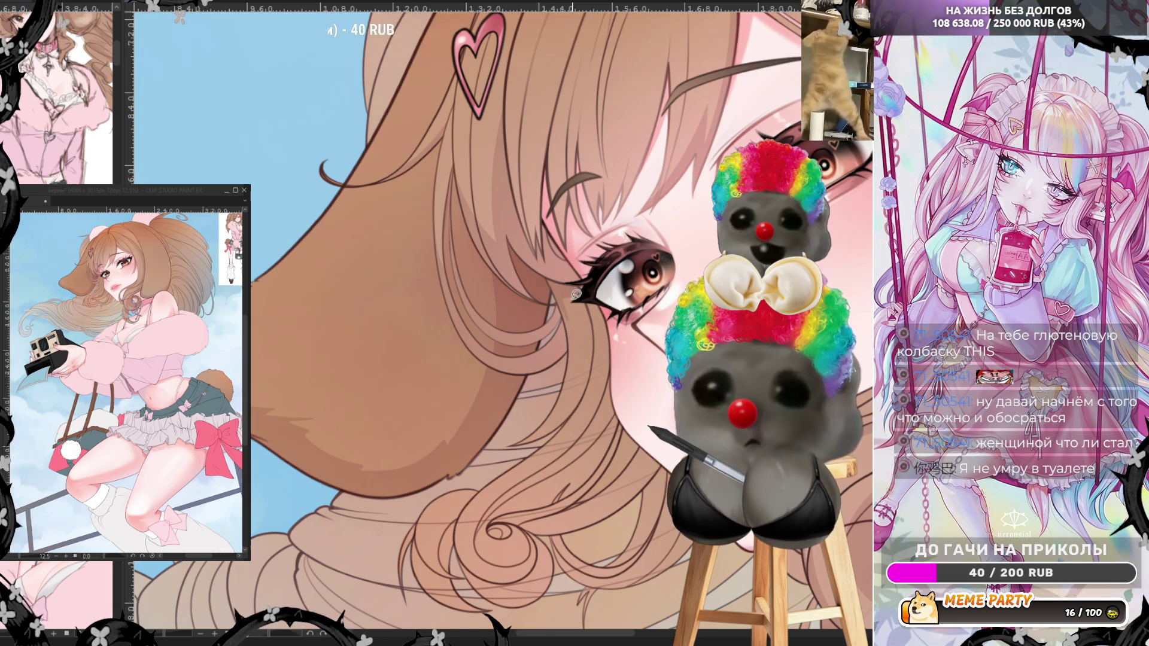
pyautogui.moveTo(556, 293); pyautogui.dragTo(582, 396)
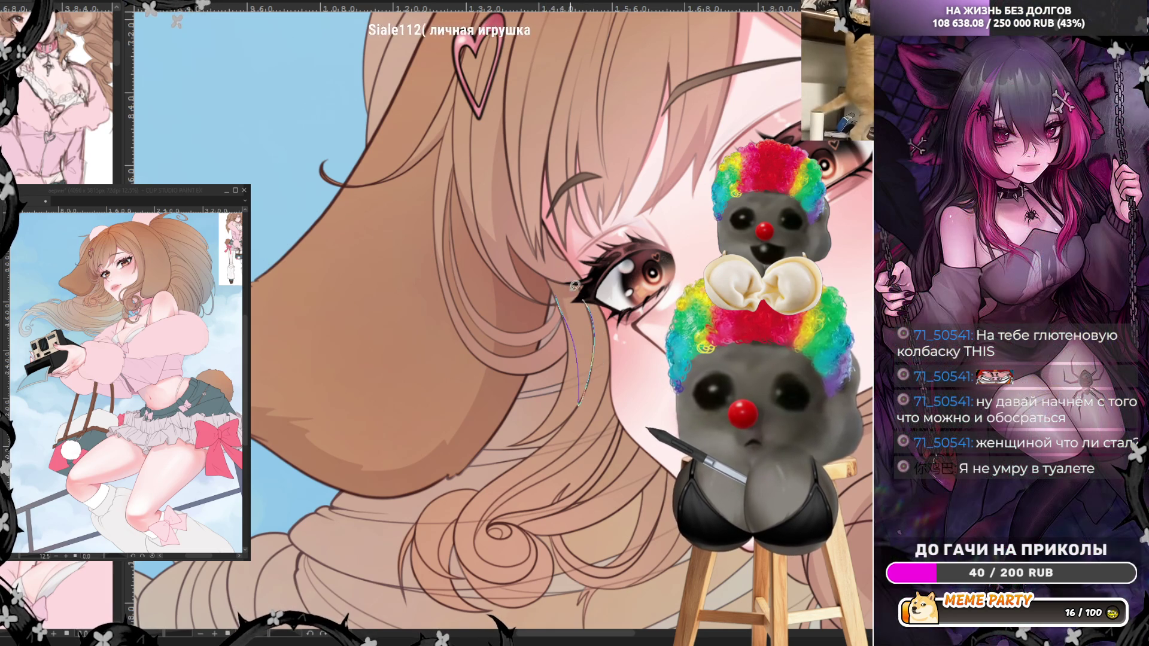
pyautogui.hotkey('ctrl', 'z')
pyautogui.moveTo(582, 303)
pyautogui.mouseDown()
pyautogui.moveTo(595, 333)
pyautogui.moveTo(591, 404)
pyautogui.mouseUp()
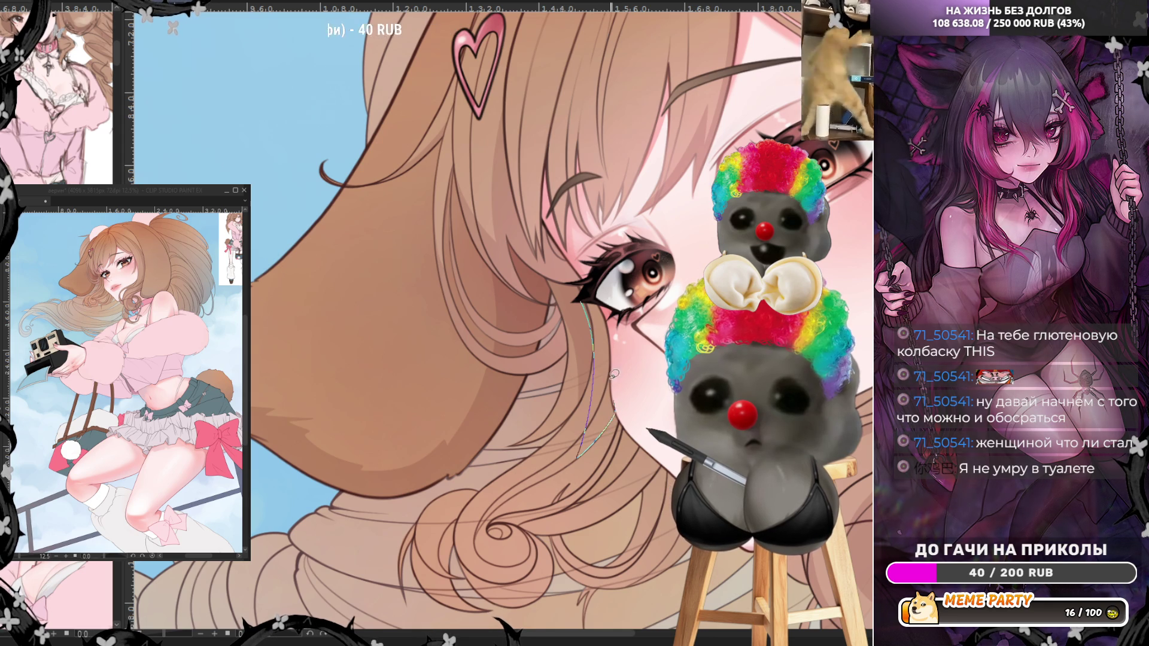
pyautogui.moveTo(613, 347); pyautogui.dragTo(599, 303)
pyautogui.hotkey('ctrl', 'z')
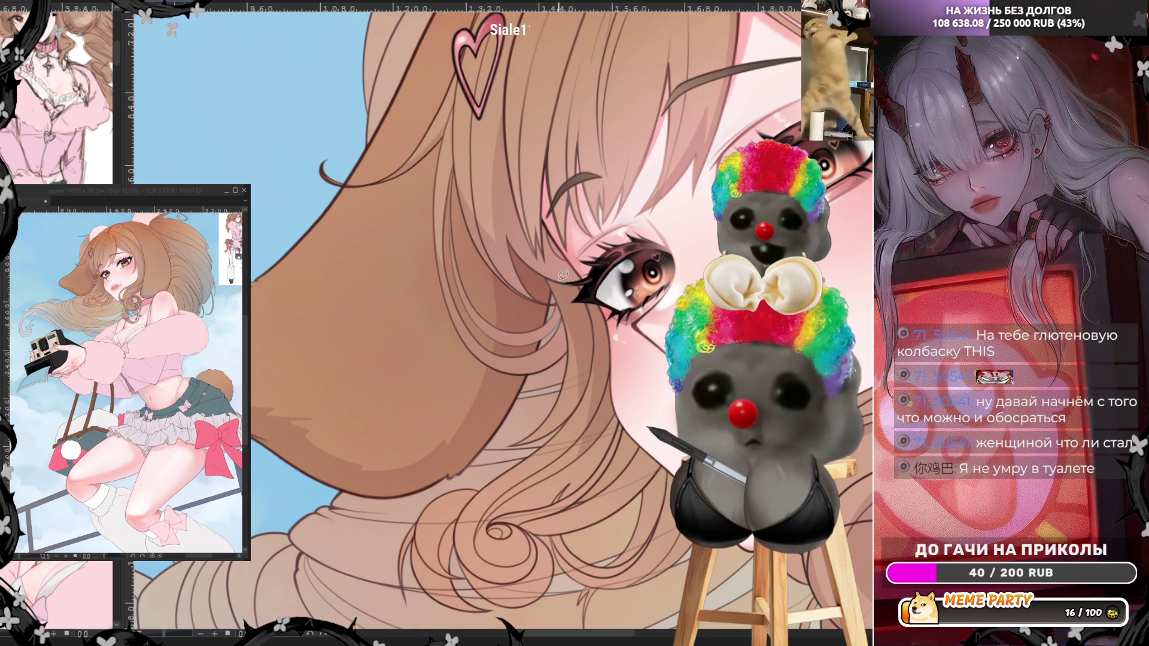
pyautogui.moveTo(592, 358)
pyautogui.mouseDown()
pyautogui.moveTo(536, 465)
pyautogui.moveTo(490, 516)
pyautogui.mouseUp()
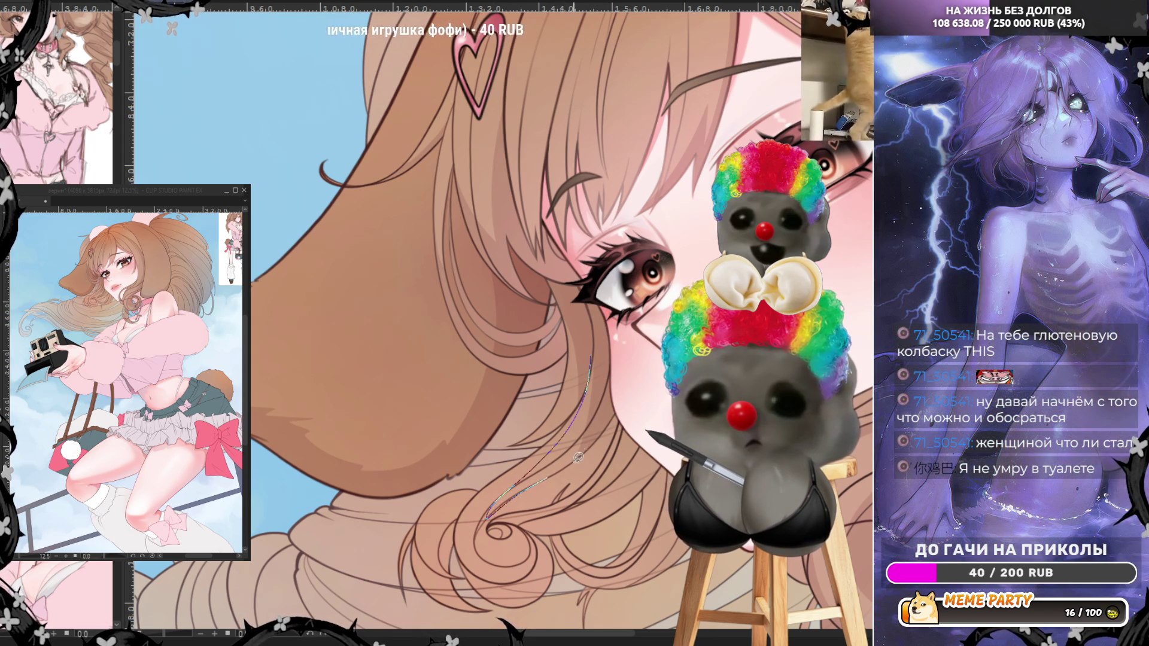
pyautogui.hotkey('ctrl', 'z')
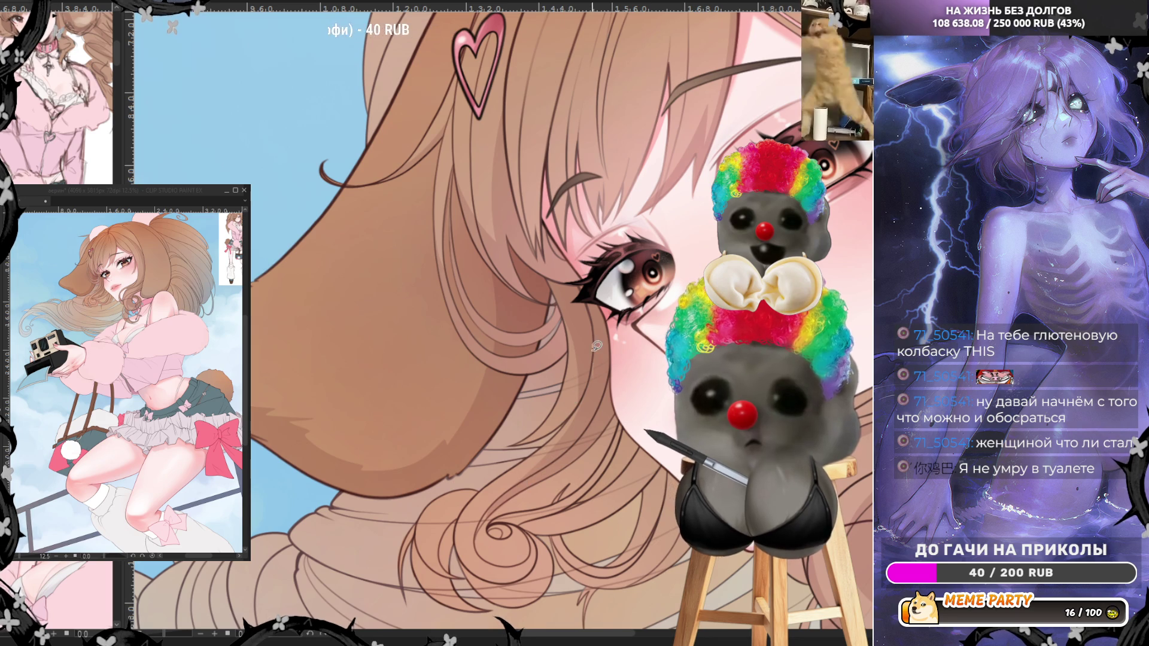
# - Try strands following the hair curl and undo them all, leaving the curl clean
pyautogui.moveTo(564, 313); pyautogui.dragTo(557, 428)
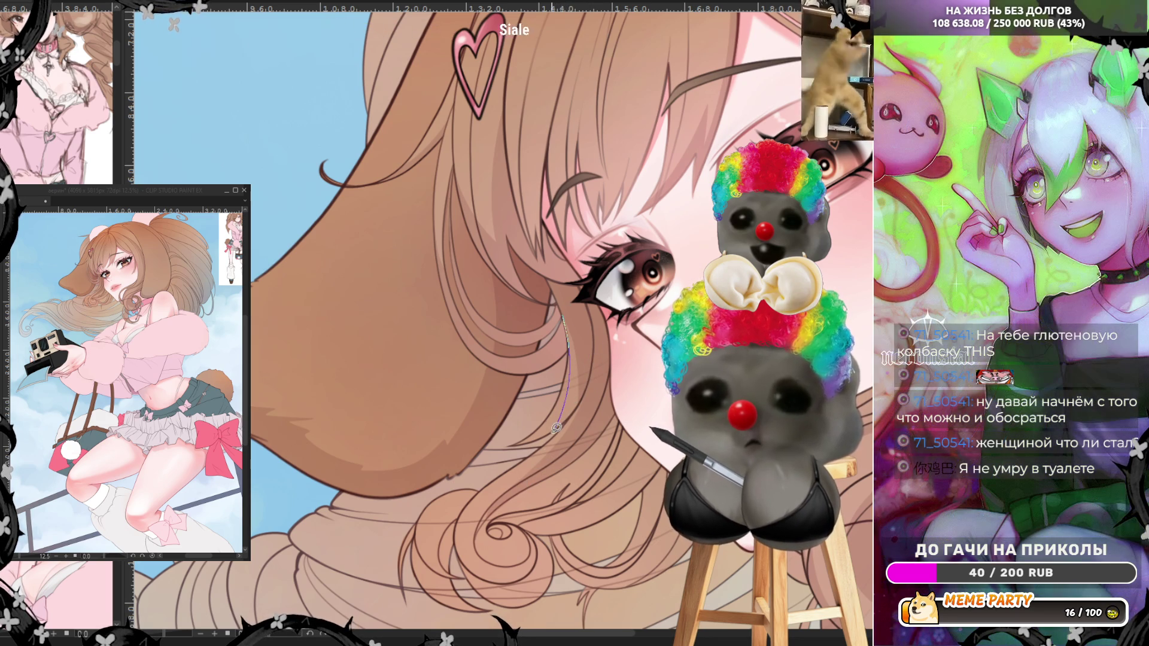
pyautogui.hotkey('ctrl', 'z')
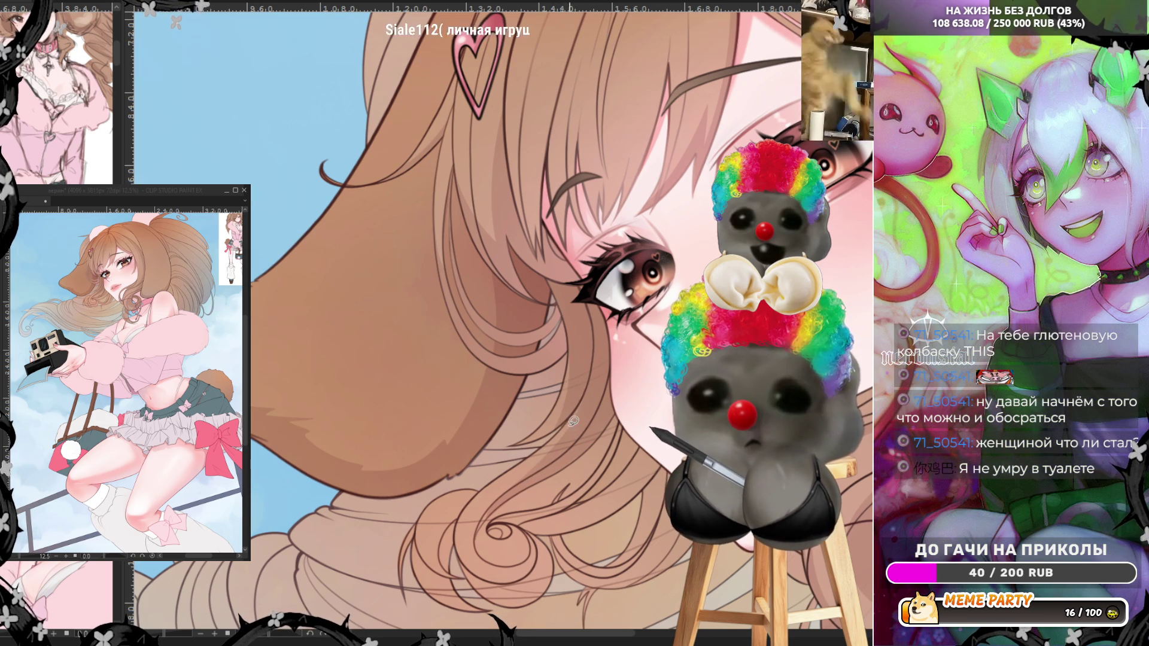
pyautogui.moveTo(582, 402); pyautogui.dragTo(497, 490)
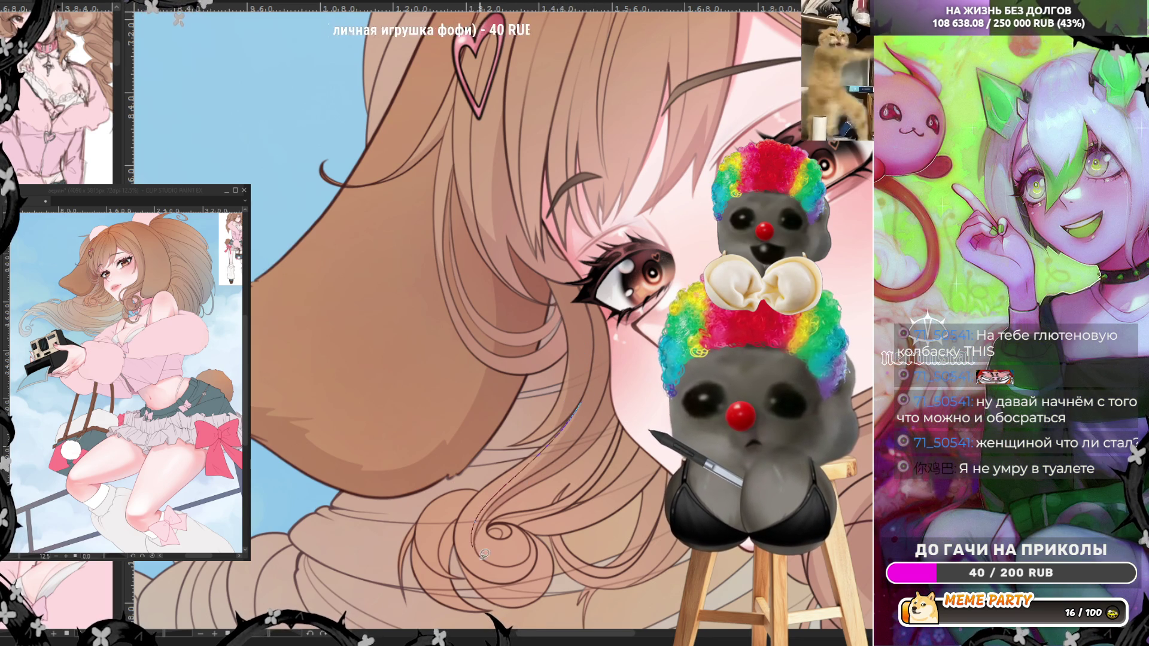
pyautogui.moveTo(485, 554)
pyautogui.mouseDown()
pyautogui.moveTo(512, 563)
pyautogui.moveTo(520, 522)
pyautogui.mouseUp()
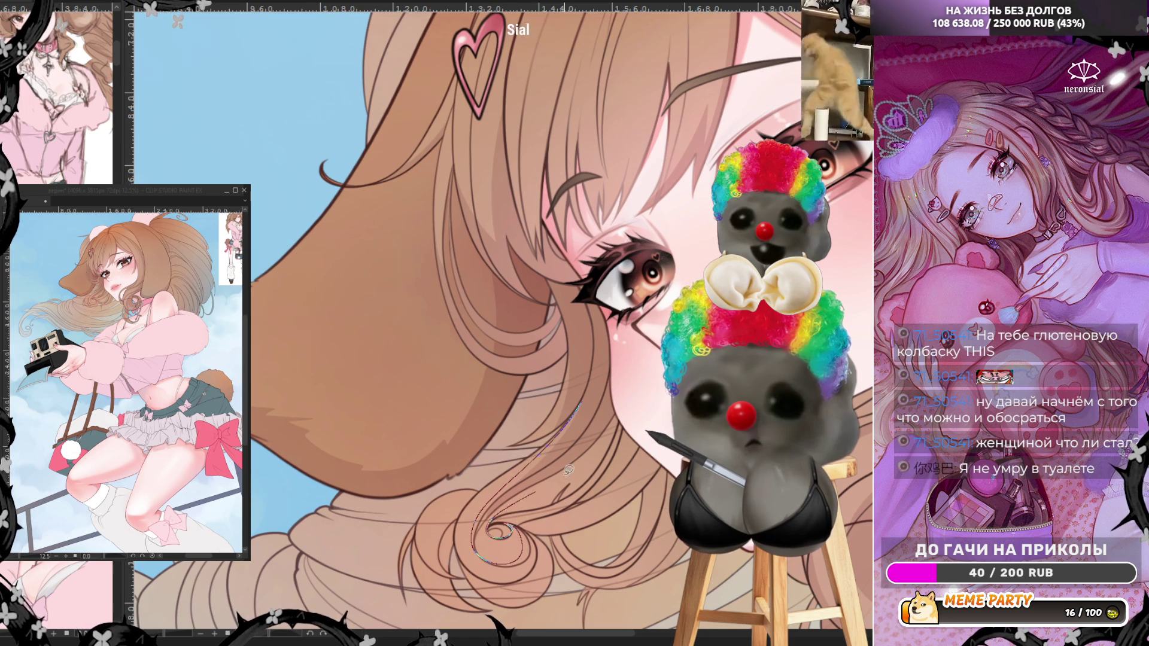
pyautogui.moveTo(598, 390); pyautogui.dragTo(592, 396)
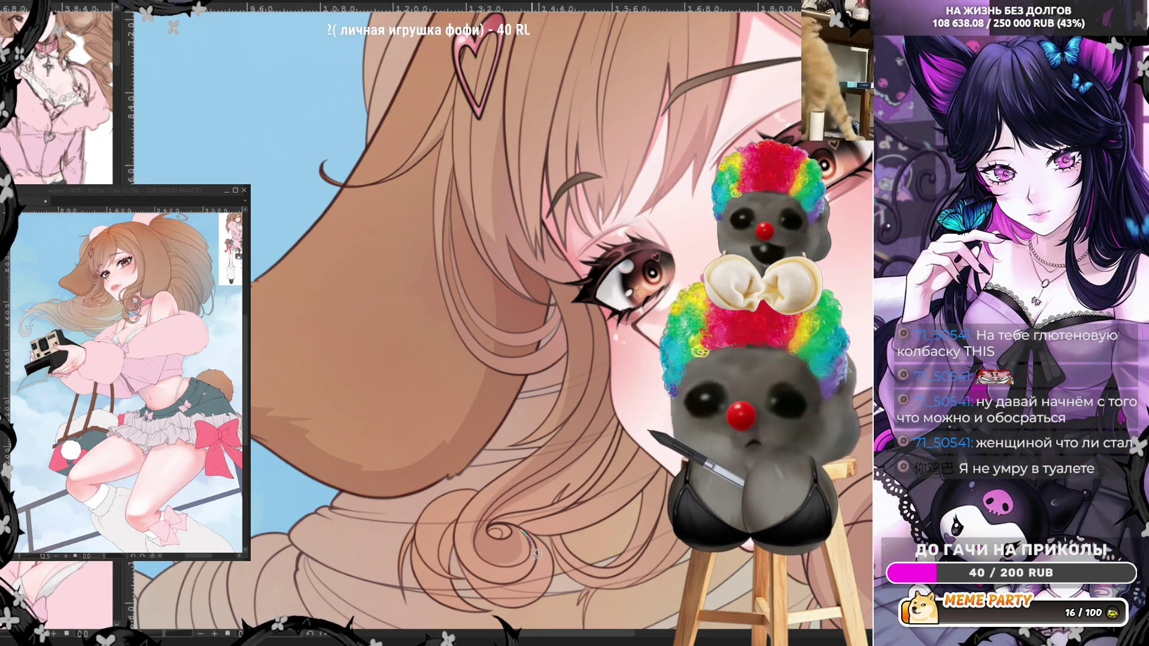
pyautogui.moveTo(463, 552)
pyautogui.mouseDown()
pyautogui.moveTo(482, 595)
pyautogui.moveTo(543, 593)
pyautogui.moveTo(556, 562)
pyautogui.moveTo(529, 526)
pyautogui.mouseUp()
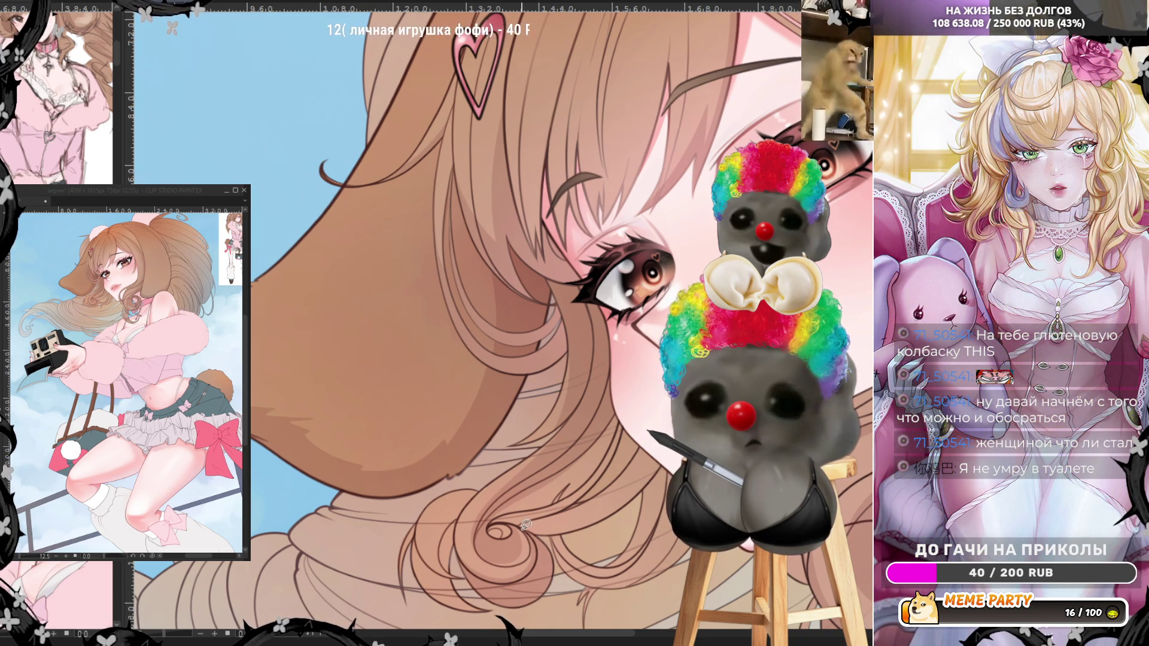
pyautogui.moveTo(545, 513); pyautogui.dragTo(607, 506)
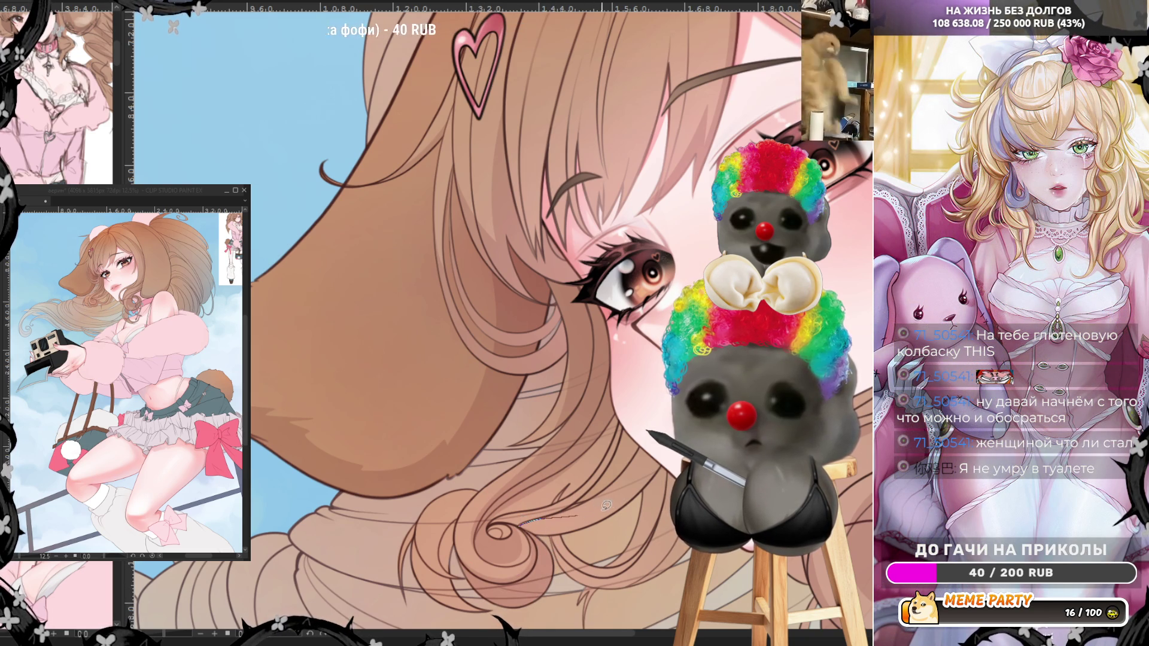
pyautogui.moveTo(652, 474); pyautogui.dragTo(659, 471)
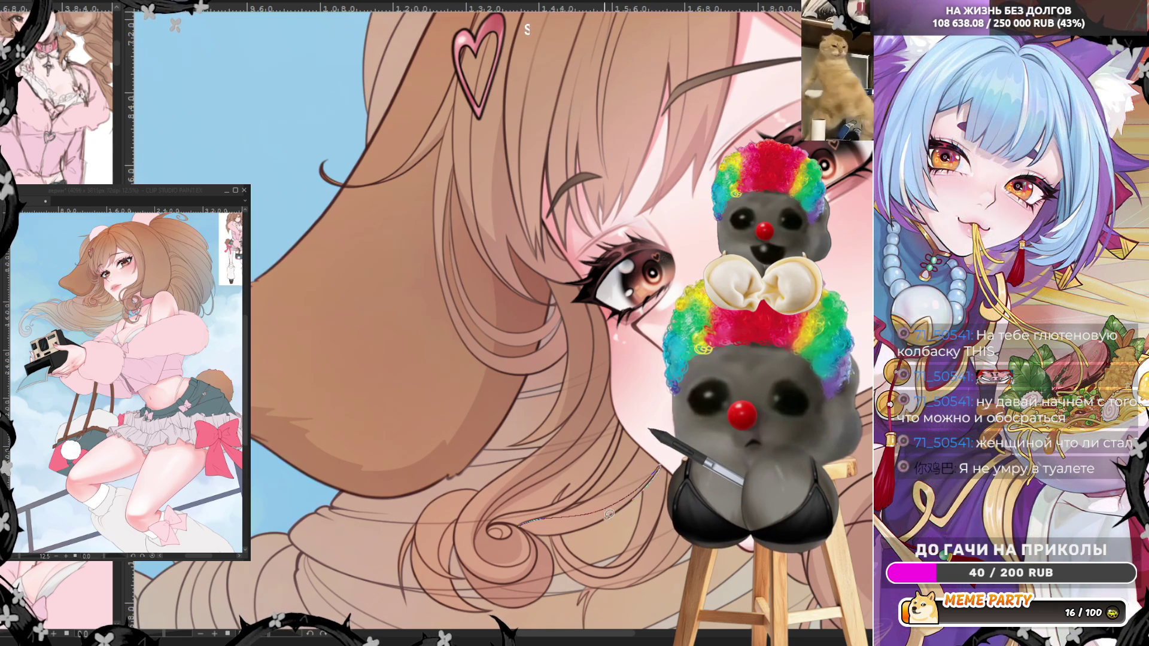
pyautogui.hotkey('ctrl', 'z')
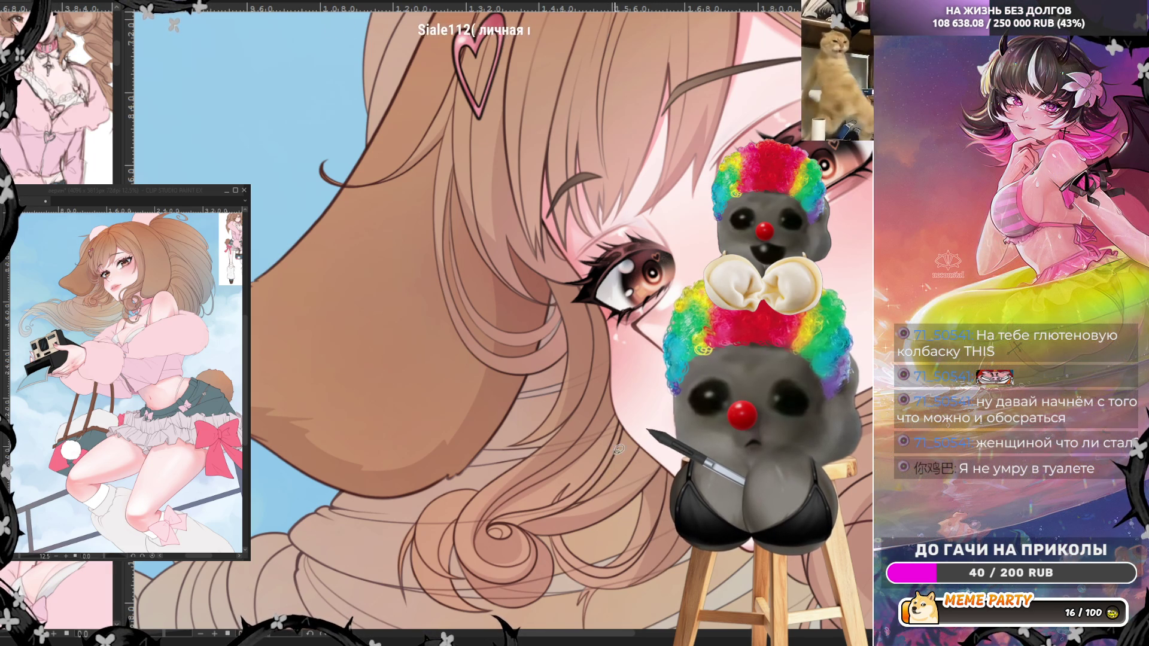
# - Draw a thin strand down-left along the hair edge from the pink ear toward the heart clip
pyautogui.scroll(-3, 605, 424)
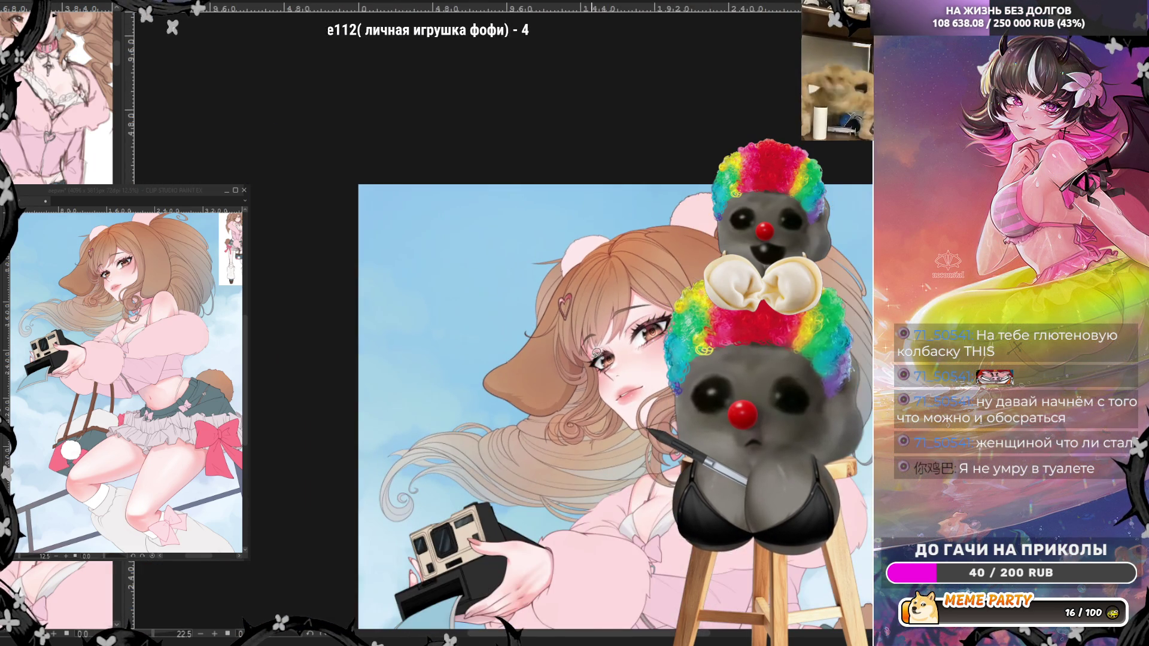
pyautogui.scroll(5, 678, 257)
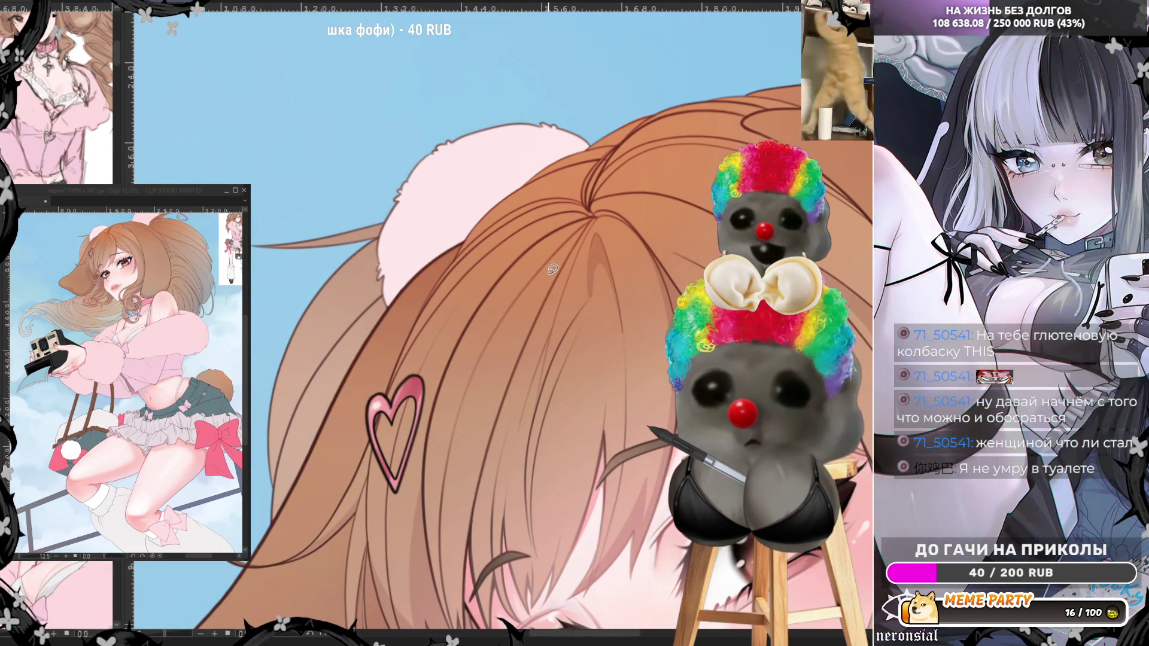
pyautogui.moveTo(386, 312)
pyautogui.mouseDown()
pyautogui.moveTo(428, 278)
pyautogui.moveTo(432, 294)
pyautogui.mouseUp()
pyautogui.hotkey('ctrl', 'z')
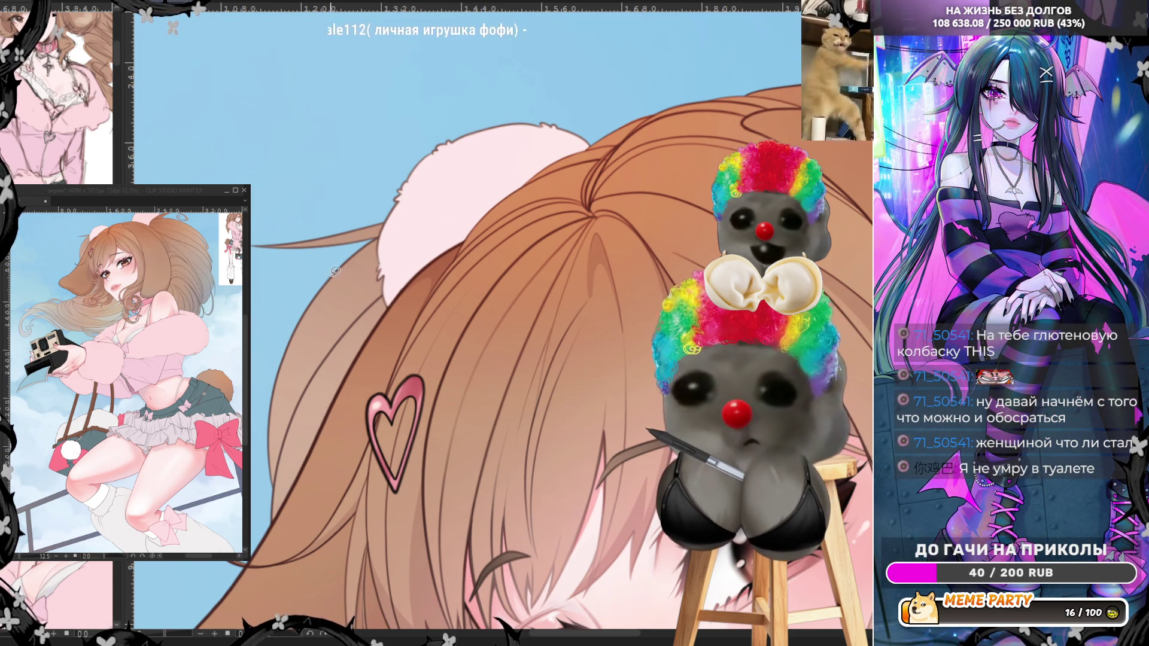
pyautogui.moveTo(346, 259)
pyautogui.mouseDown()
pyautogui.moveTo(293, 356)
pyautogui.moveTo(291, 419)
pyautogui.mouseUp()
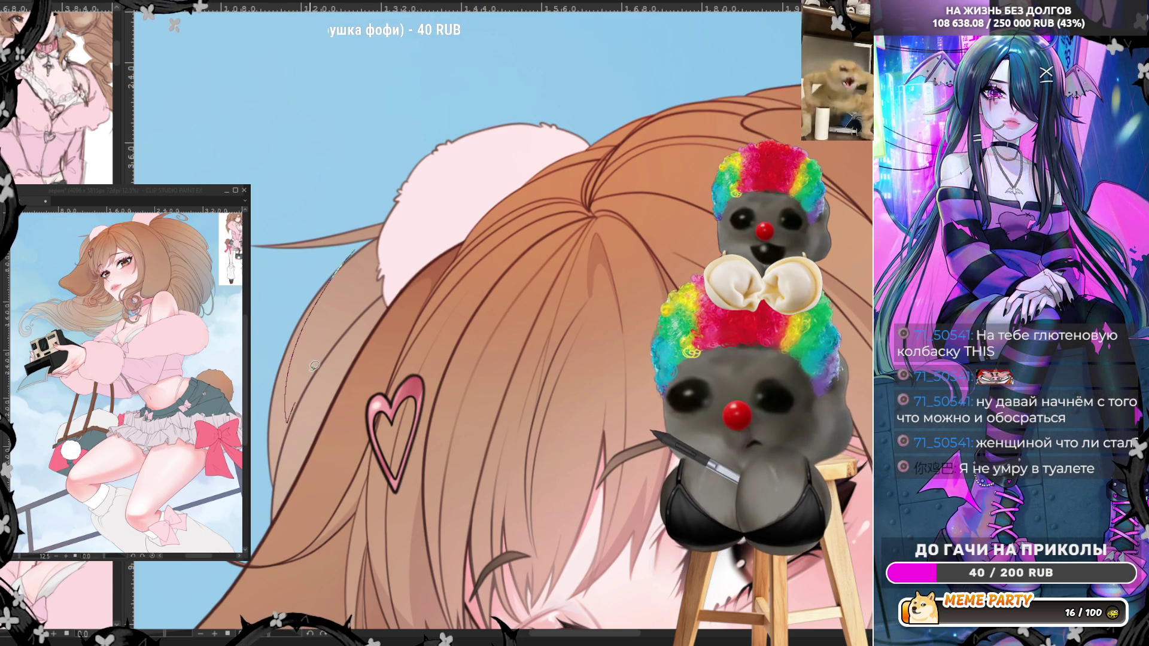
pyautogui.hotkey('ctrl', 'z')
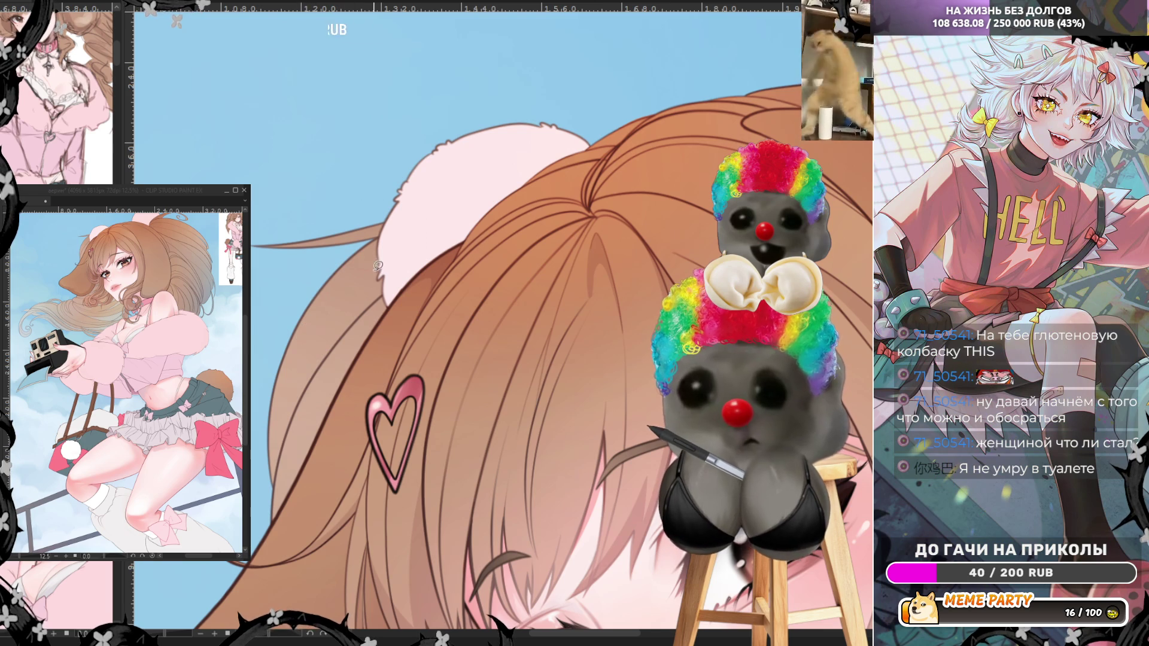
pyautogui.moveTo(350, 297); pyautogui.dragTo(313, 381)
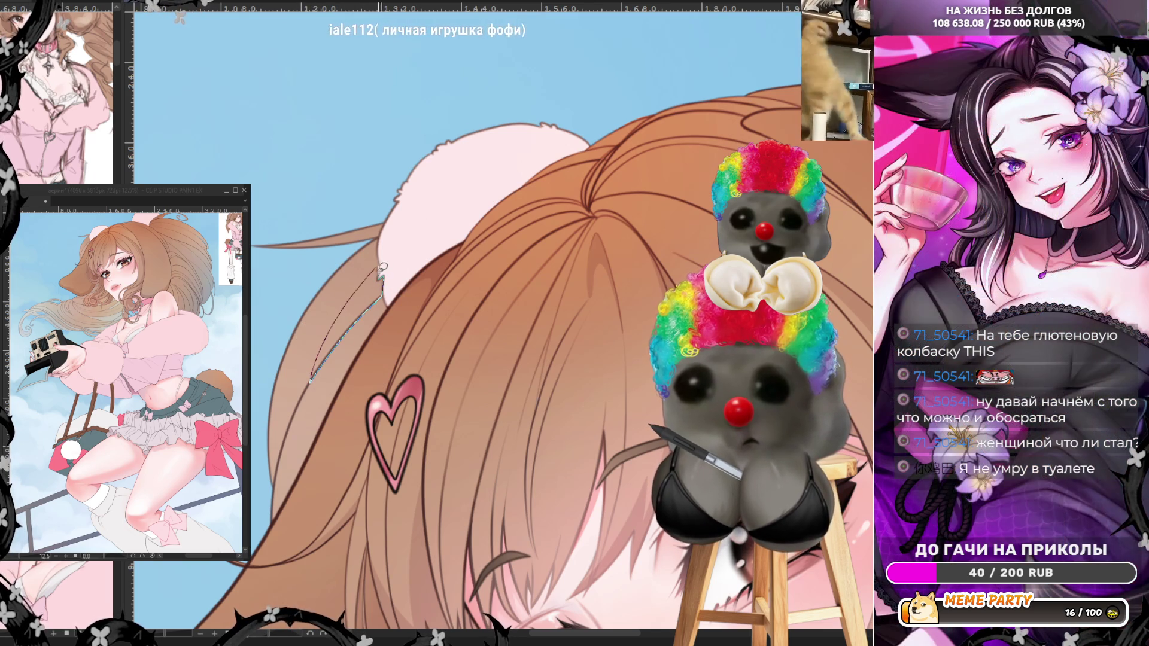
pyautogui.hotkey('ctrl', 'z')
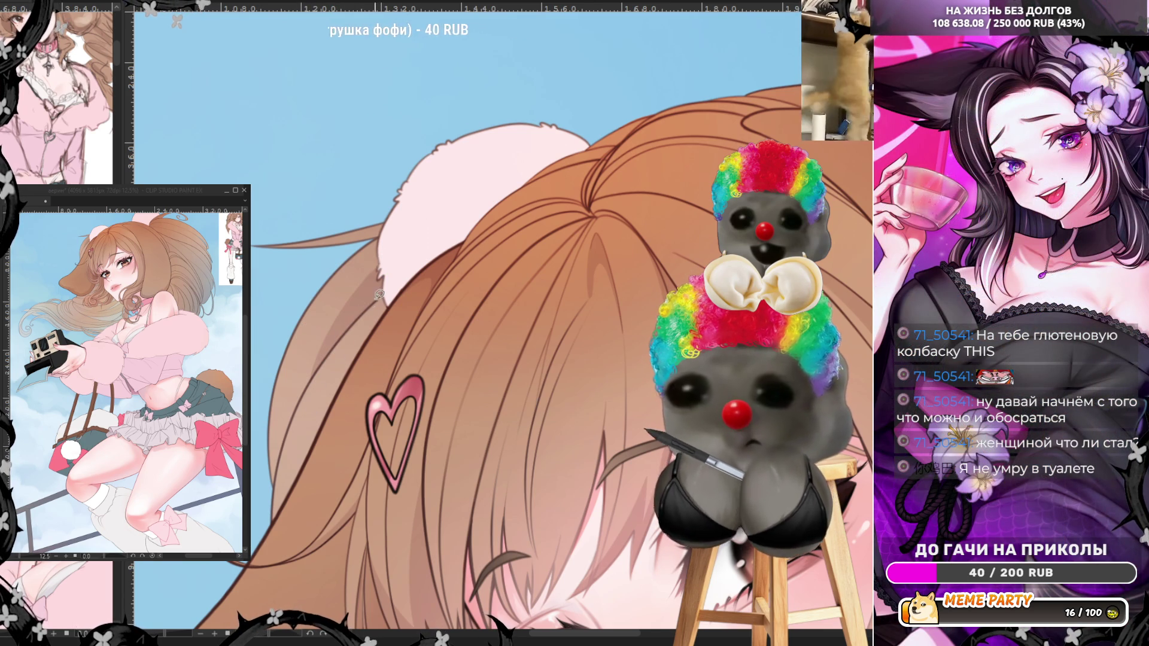
pyautogui.moveTo(379, 296); pyautogui.dragTo(324, 422)
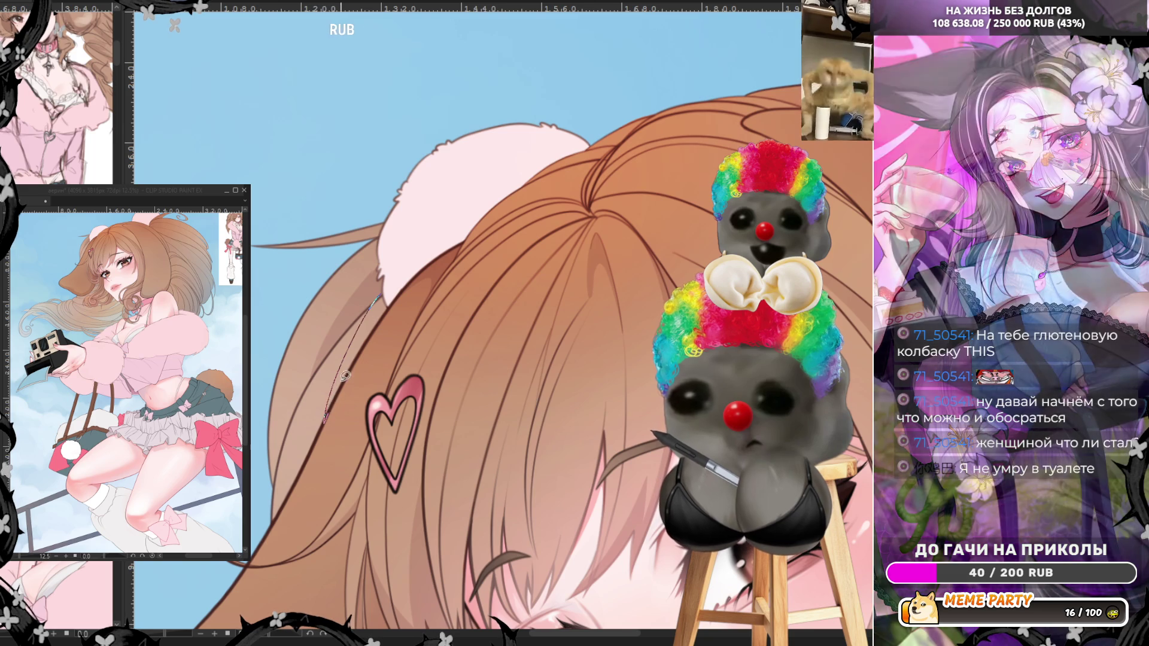
pyautogui.hotkey('ctrl', 'z')
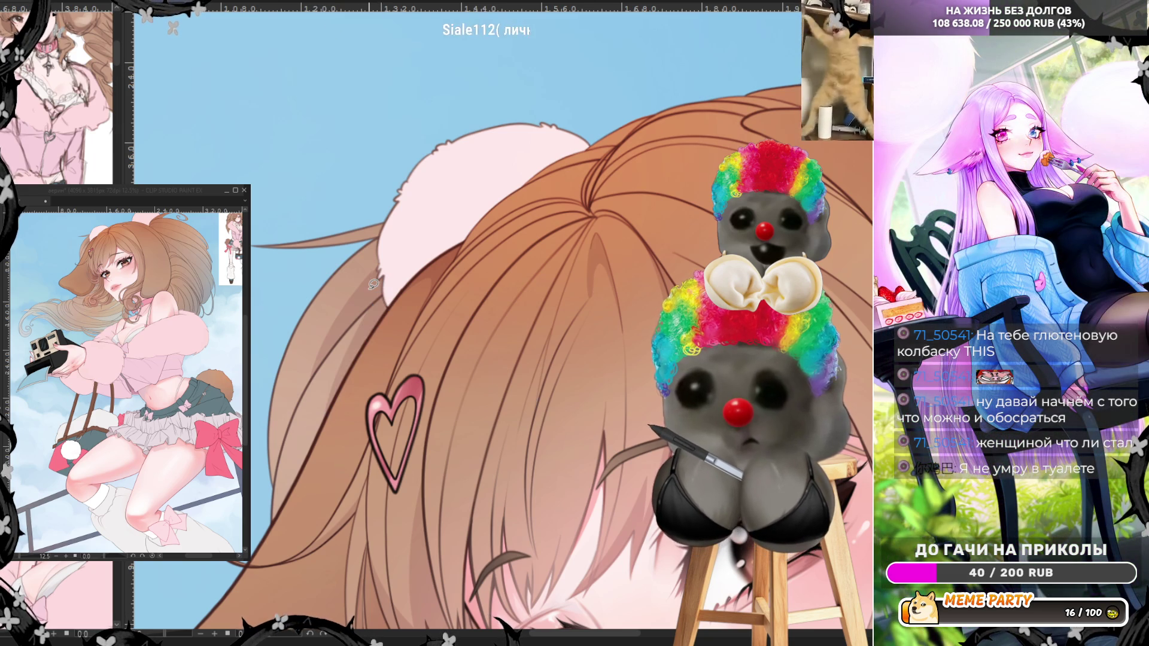
pyautogui.scroll(-4, 373, 284)
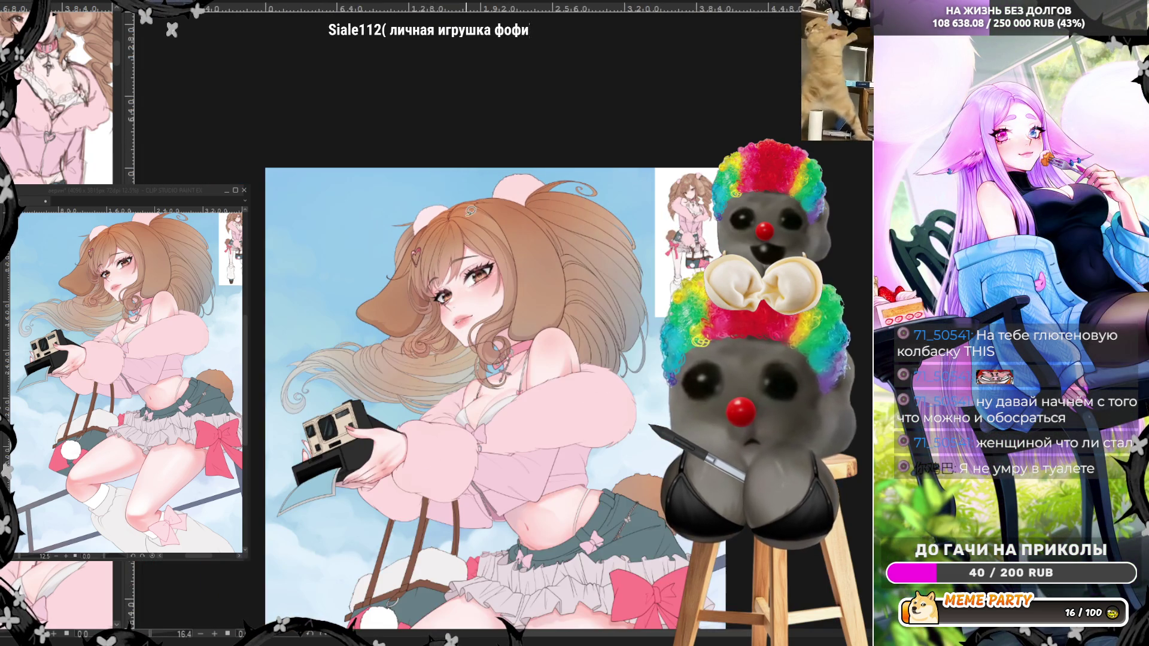
pyautogui.scroll(2, 489, 266)
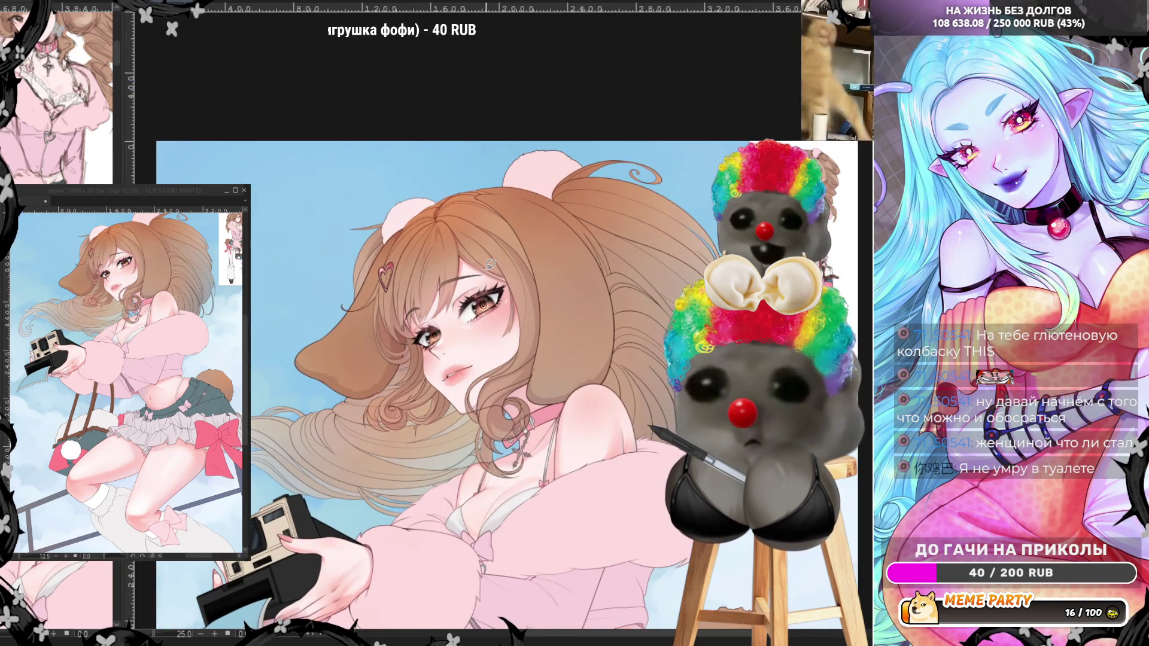
pyautogui.scroll(3, 490, 264)
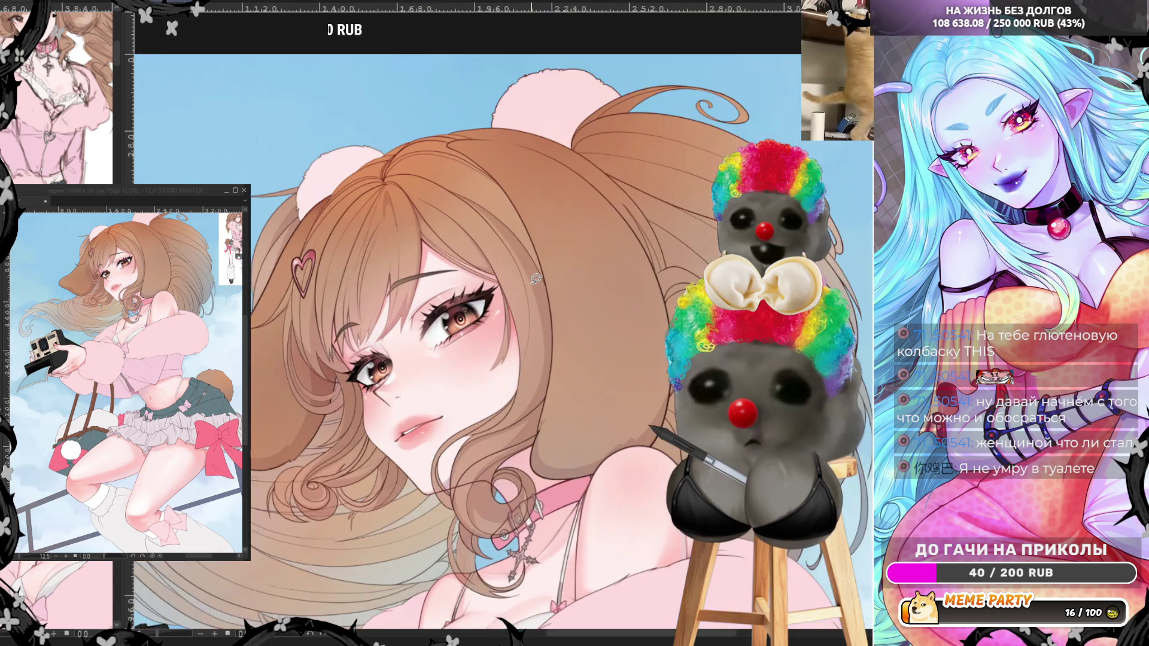
pyautogui.scroll(-2, 536, 278)
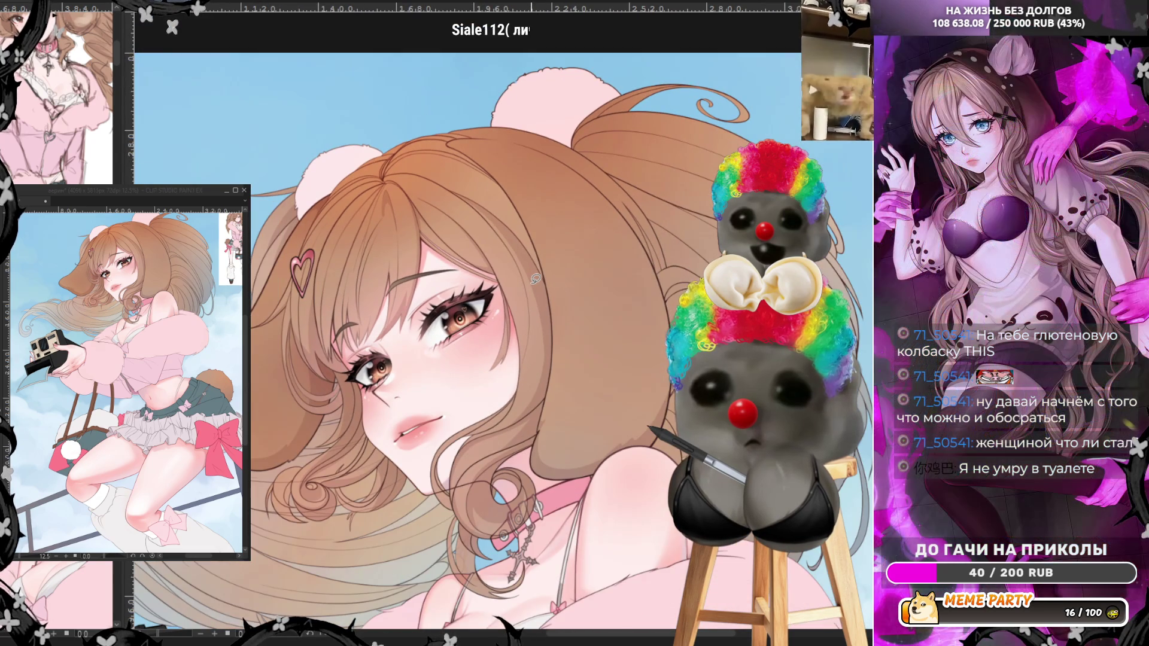
pyautogui.scroll(3, 523, 267)
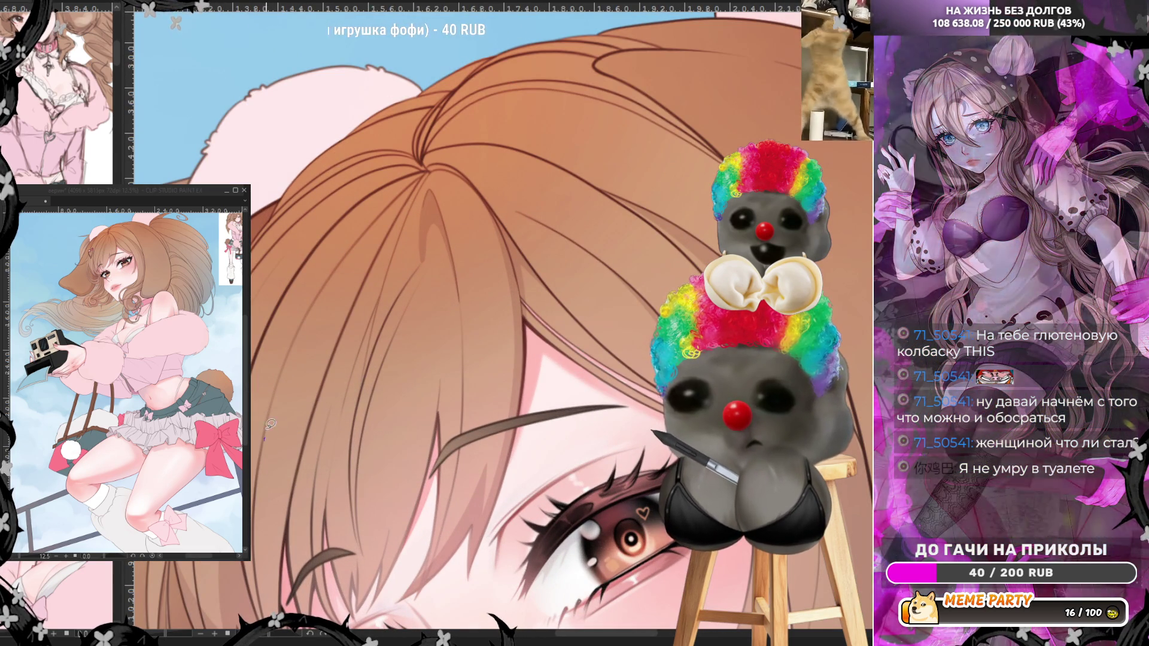
# - Add a thin strand shape up through the hair, then try several bang strands and undo them
pyautogui.moveTo(264, 441)
pyautogui.mouseDown()
pyautogui.moveTo(338, 281)
pyautogui.moveTo(411, 196)
pyautogui.moveTo(320, 299)
pyautogui.mouseUp()
pyautogui.moveTo(297, 337); pyautogui.dragTo(267, 426)
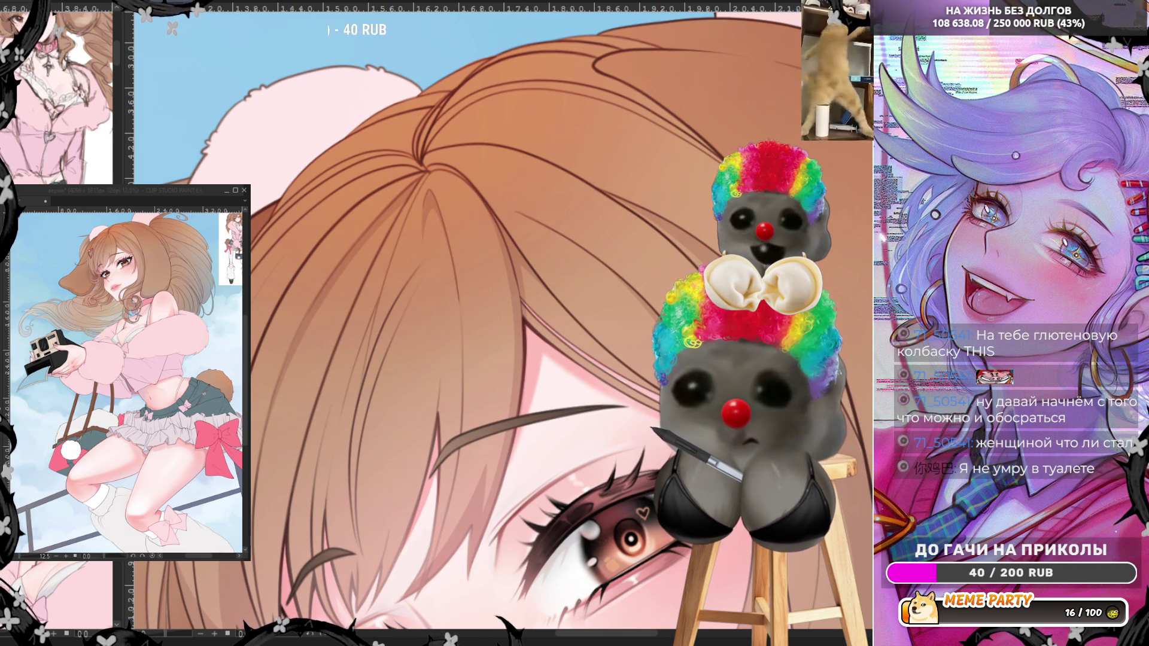
pyautogui.moveTo(326, 497); pyautogui.dragTo(347, 556)
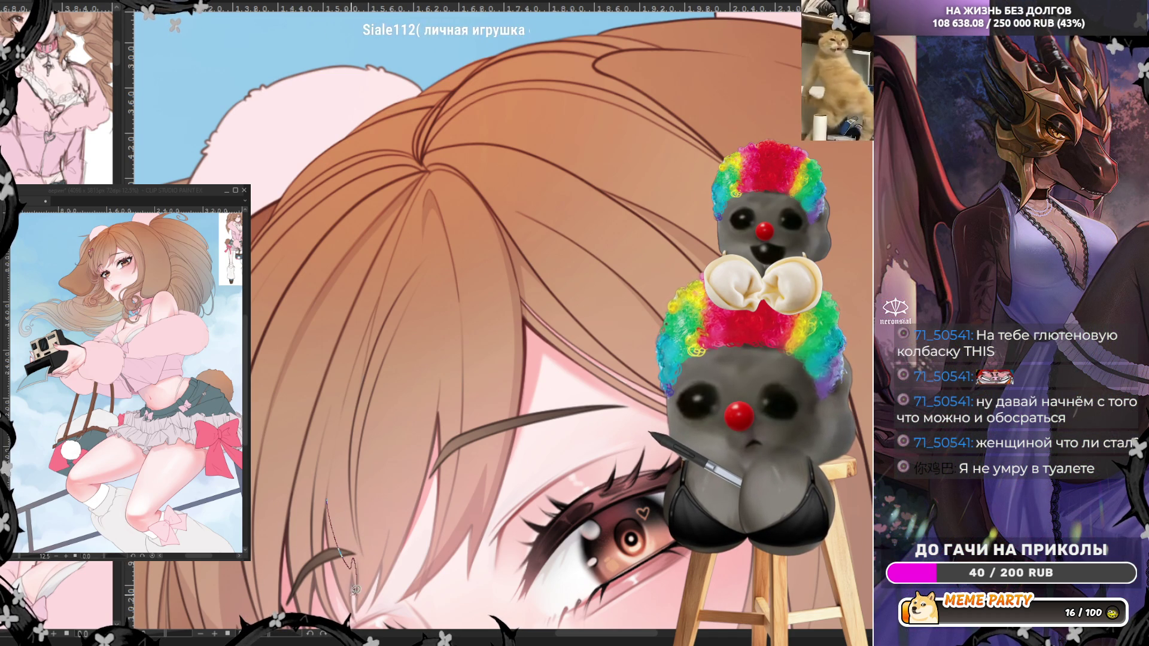
pyautogui.hotkey('ctrl', 'z')
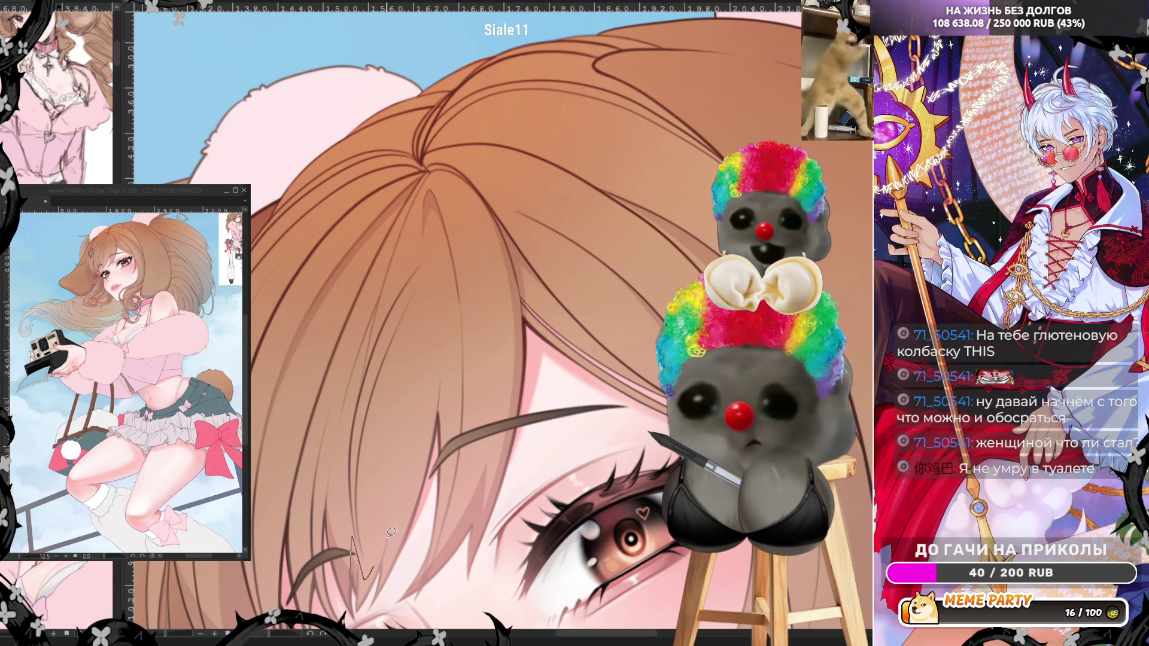
pyautogui.moveTo(391, 532); pyautogui.dragTo(360, 587)
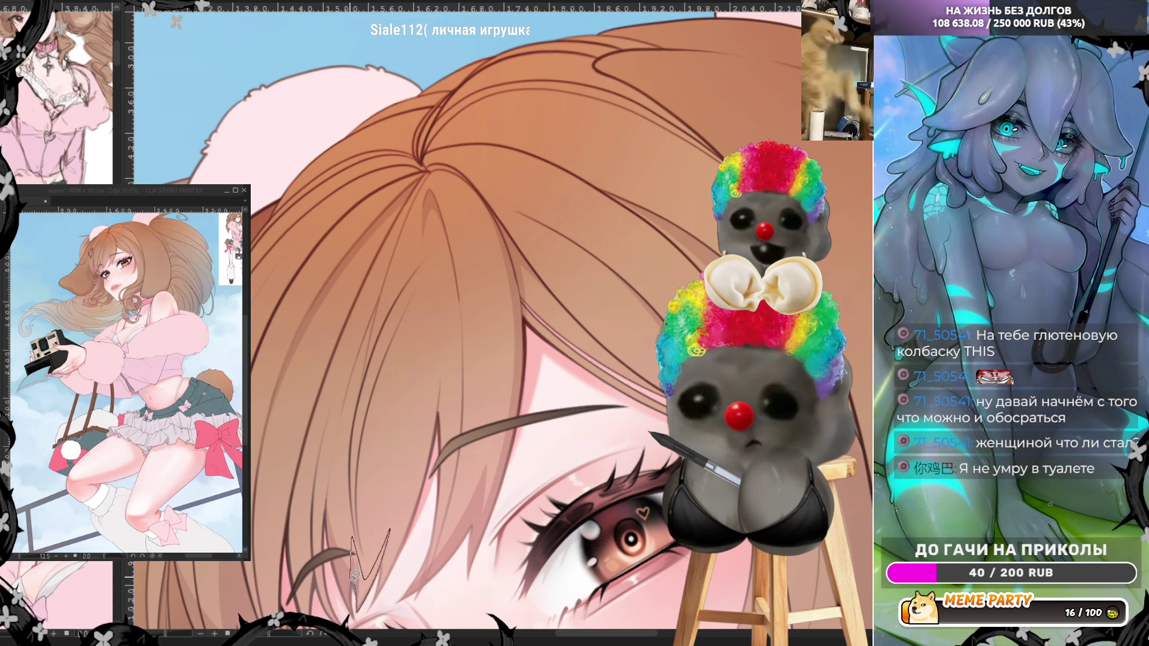
pyautogui.hotkey('ctrl', 'z')
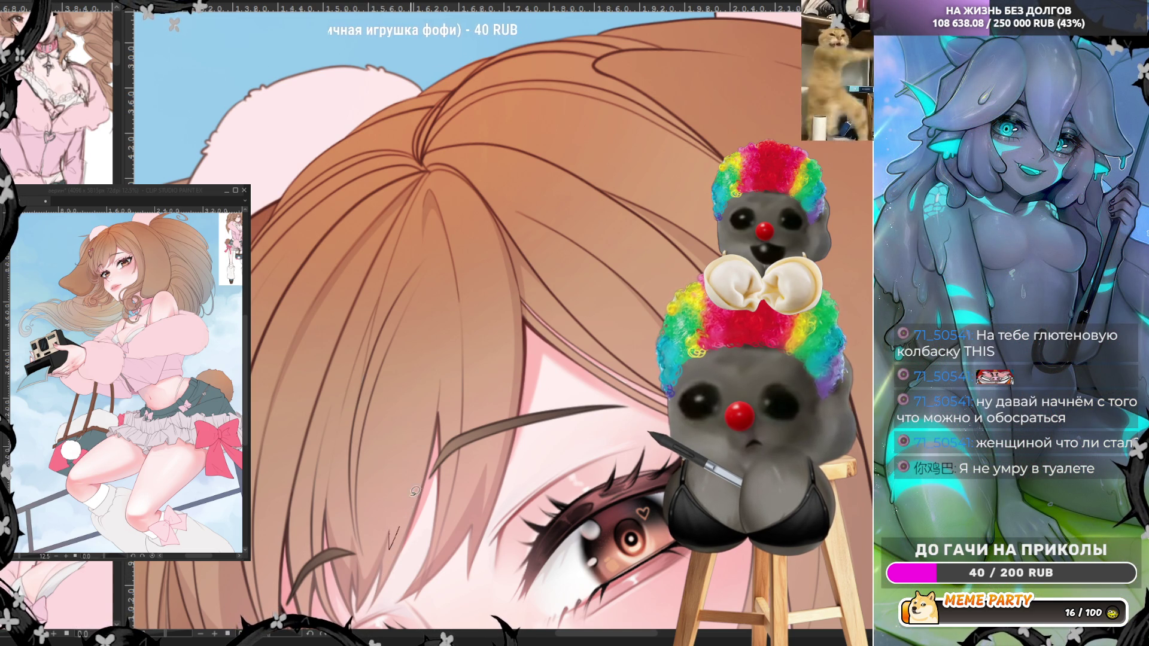
pyautogui.moveTo(415, 491); pyautogui.dragTo(437, 414)
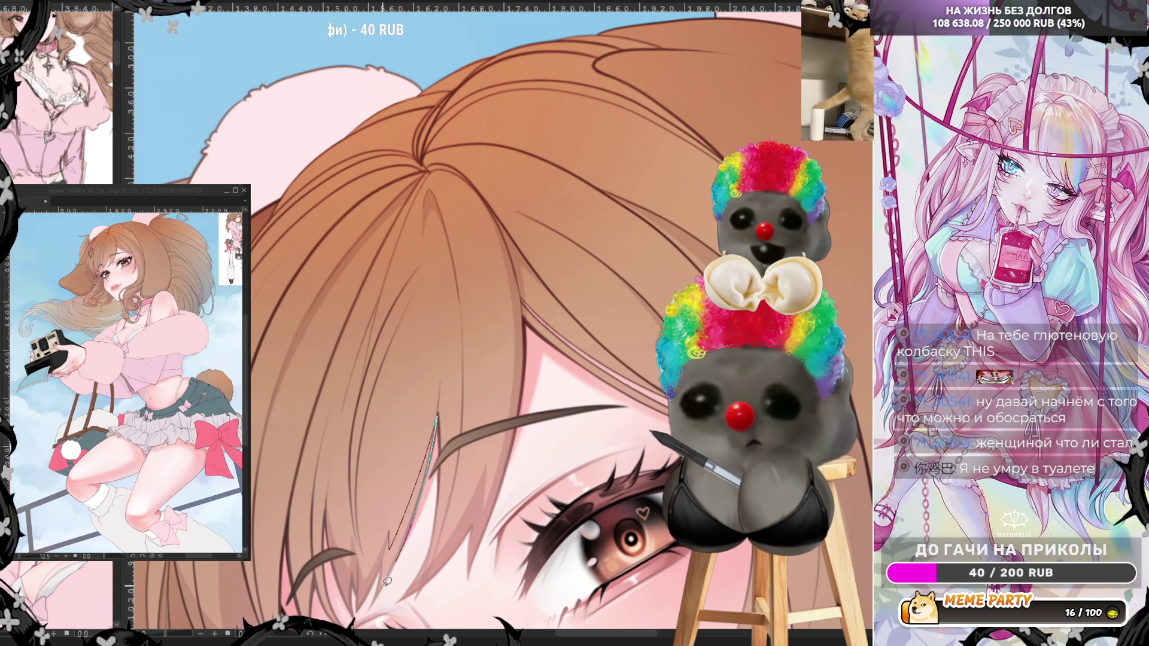
pyautogui.hotkey('ctrl', 'z')
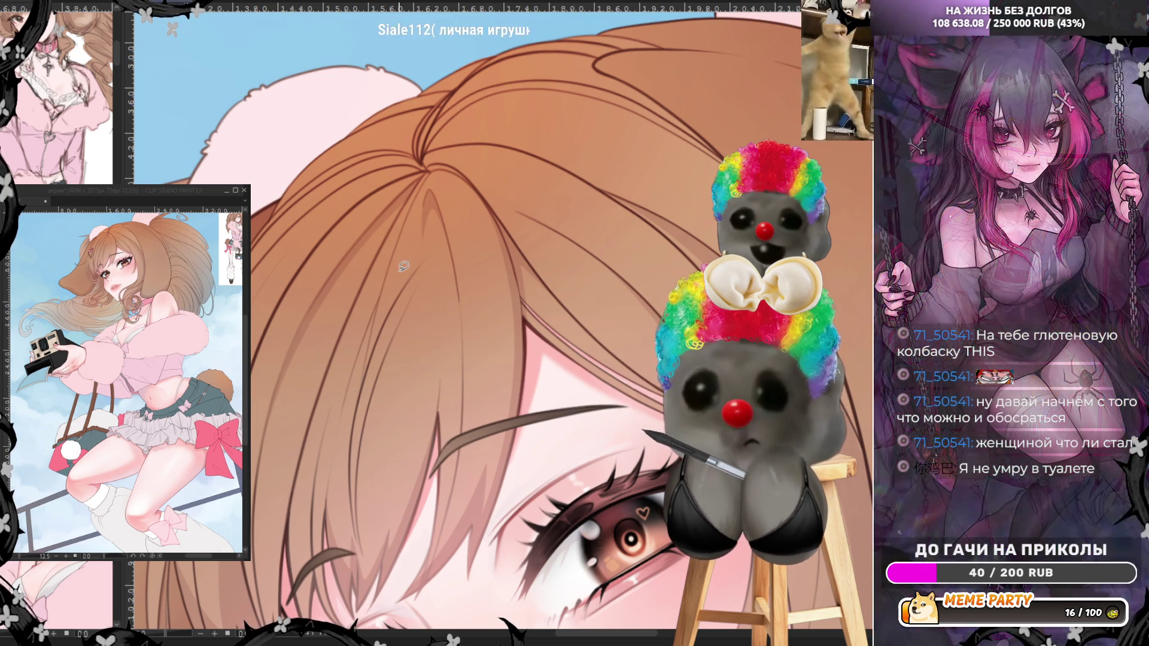
pyautogui.moveTo(366, 549)
pyautogui.mouseDown()
pyautogui.moveTo(381, 389)
pyautogui.moveTo(408, 307)
pyautogui.moveTo(361, 479)
pyautogui.moveTo(369, 556)
pyautogui.mouseUp()
pyautogui.hotkey('ctrl', 'z')
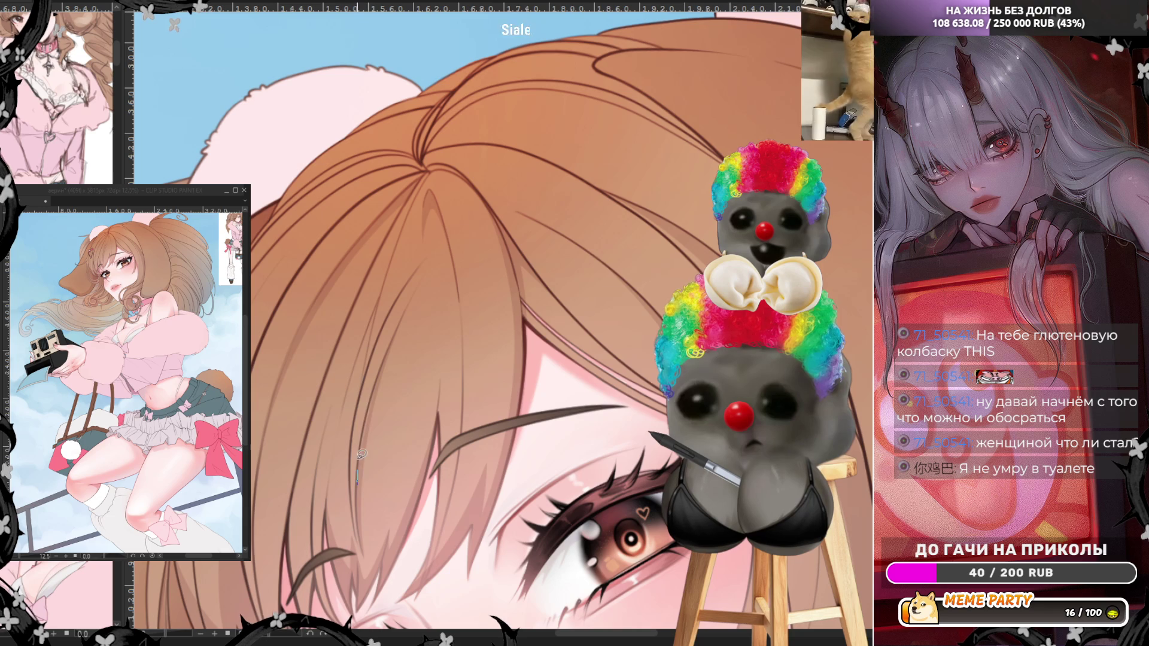
pyautogui.moveTo(375, 392); pyautogui.dragTo(363, 474)
pyautogui.hotkey('ctrl', 'z')
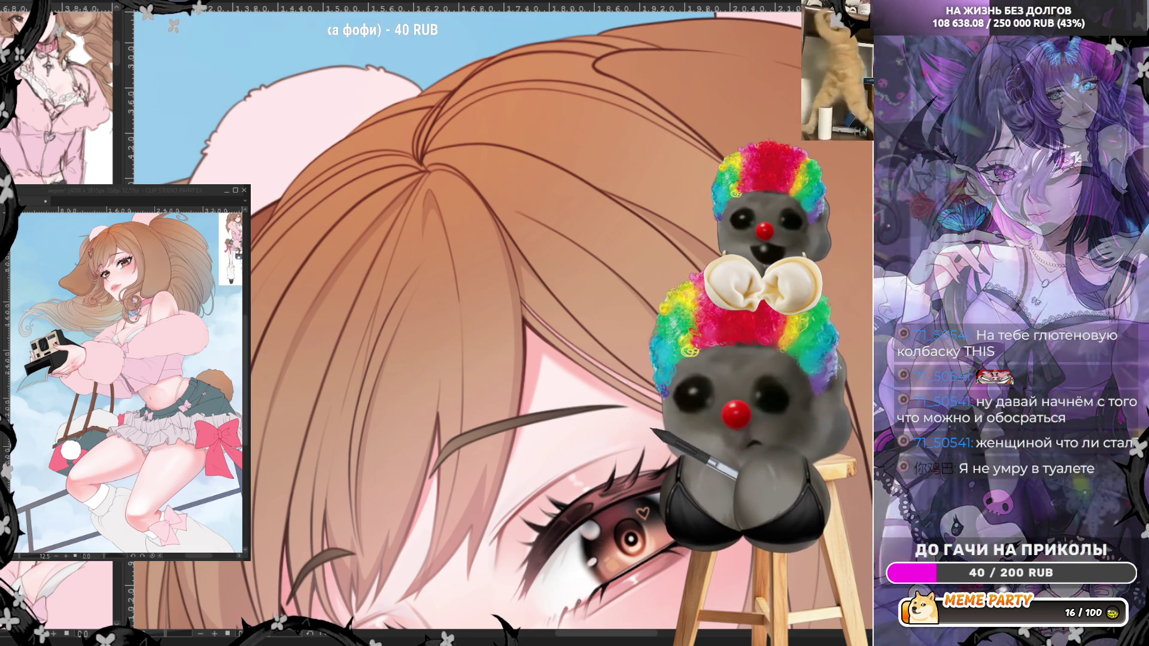
# - Draw fine strand lines from the parting sweeping across the bangs above the eye
pyautogui.moveTo(251, 292); pyautogui.dragTo(366, 191)
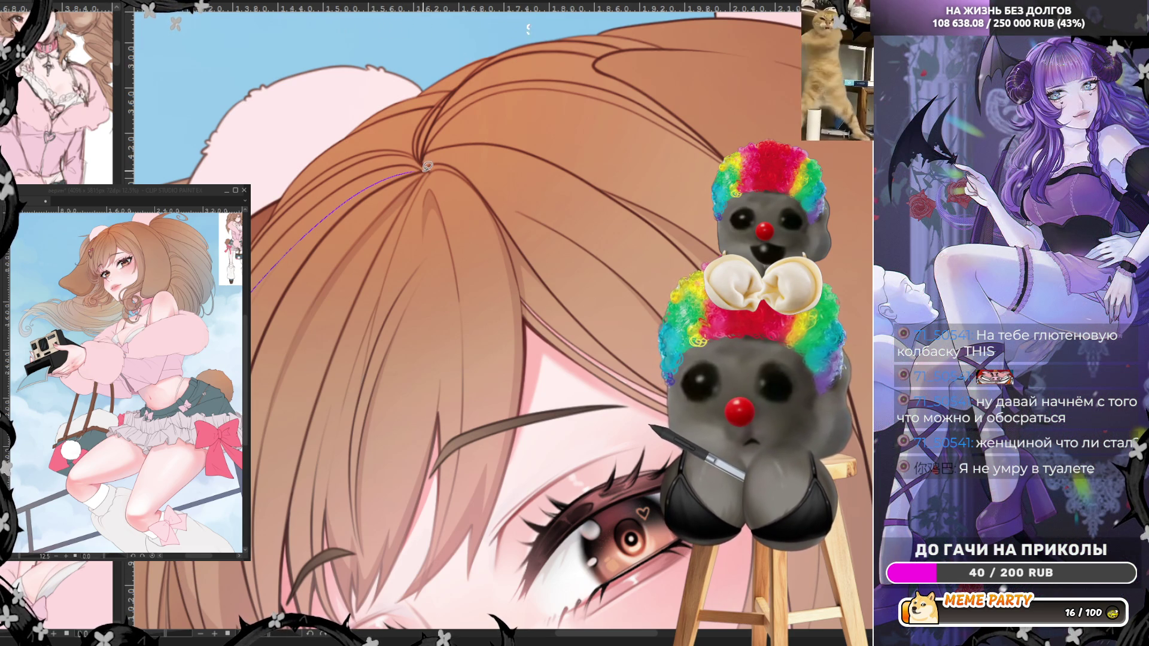
pyautogui.moveTo(423, 167)
pyautogui.mouseDown()
pyautogui.moveTo(400, 159)
pyautogui.moveTo(320, 196)
pyautogui.moveTo(250, 282)
pyautogui.mouseUp()
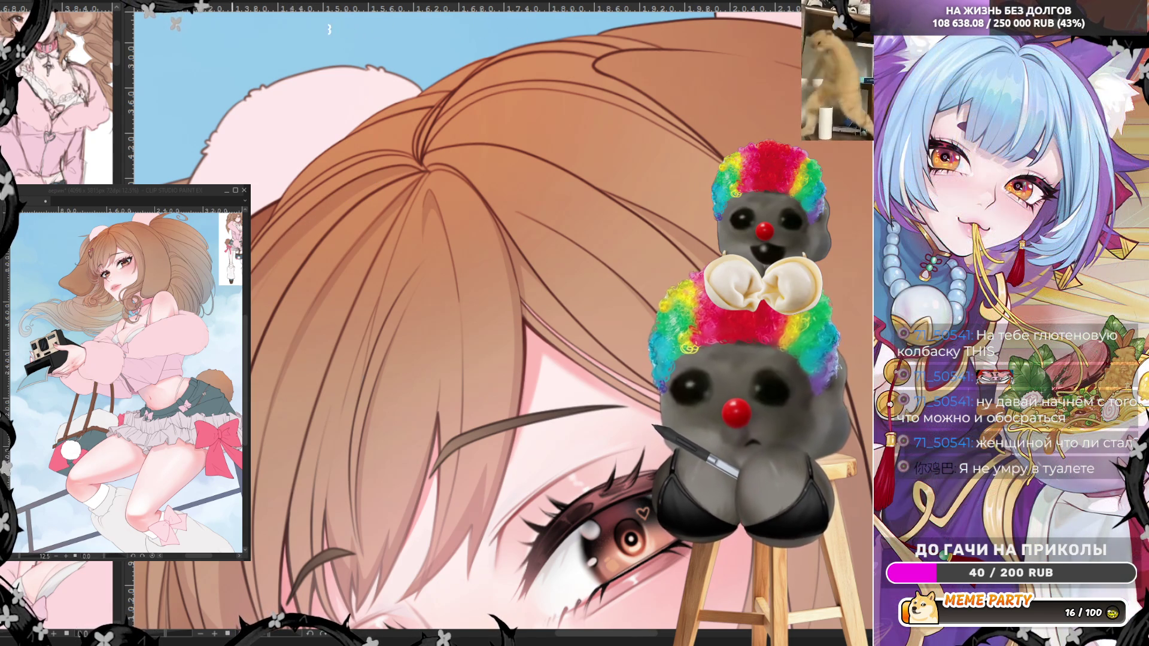
pyautogui.moveTo(254, 295)
pyautogui.mouseDown()
pyautogui.moveTo(308, 227)
pyautogui.moveTo(301, 235)
pyautogui.mouseUp()
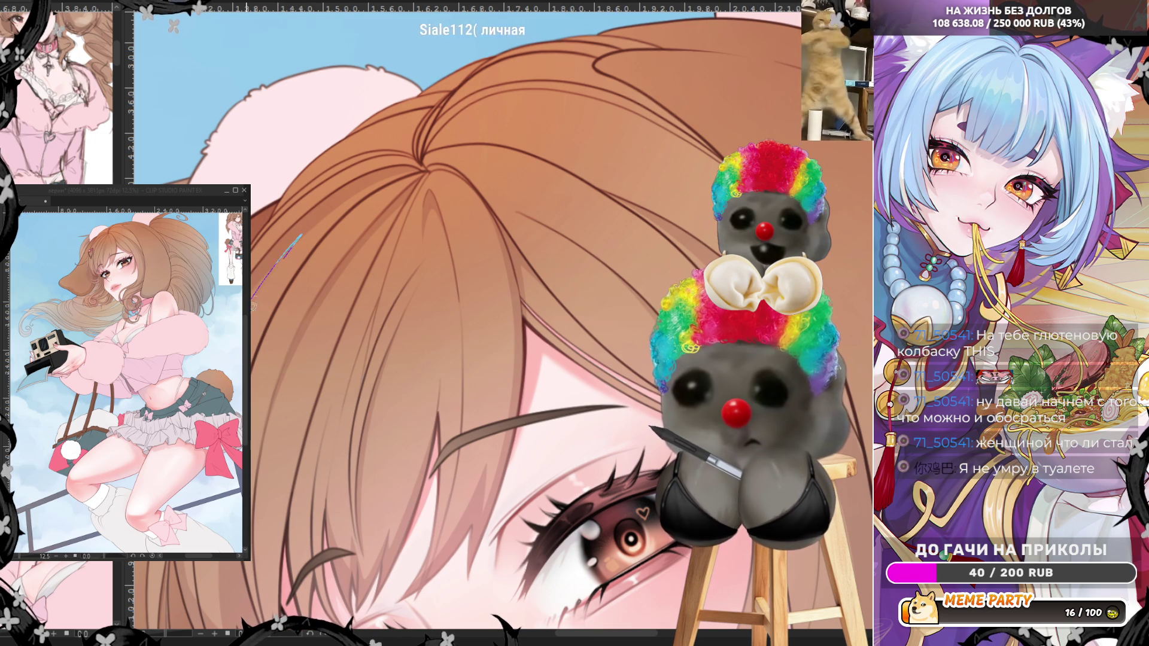
pyautogui.hotkey('ctrl', 'z')
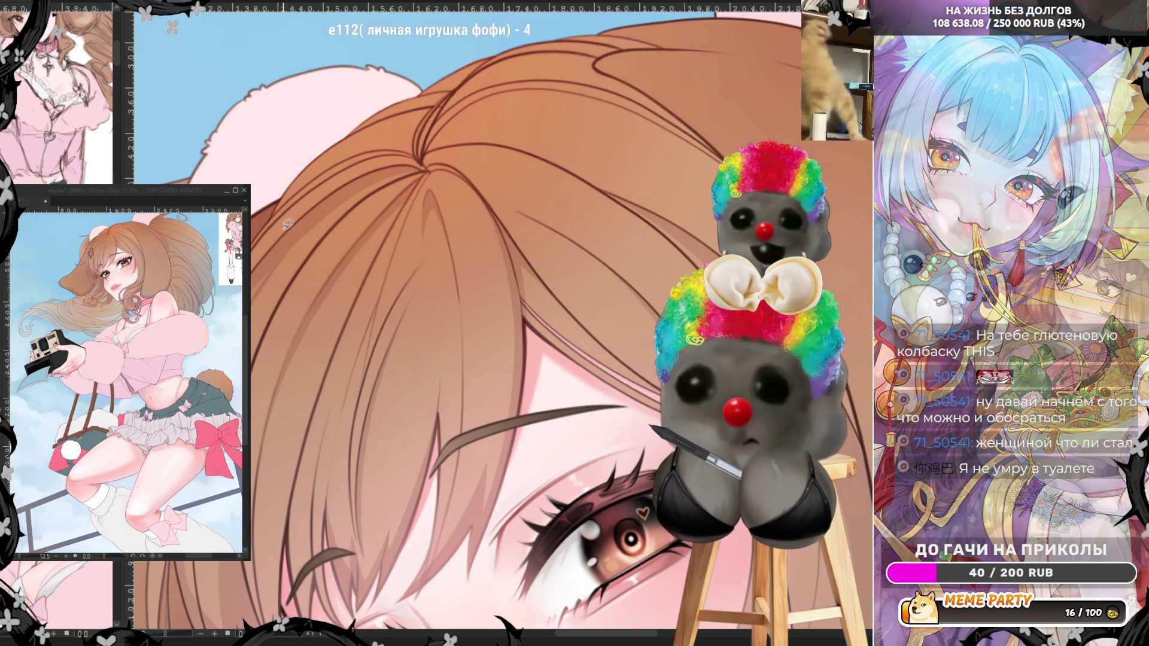
pyautogui.moveTo(273, 215)
pyautogui.mouseDown()
pyautogui.moveTo(392, 126)
pyautogui.moveTo(420, 124)
pyautogui.moveTo(415, 156)
pyautogui.moveTo(390, 146)
pyautogui.moveTo(350, 155)
pyautogui.moveTo(358, 160)
pyautogui.mouseUp()
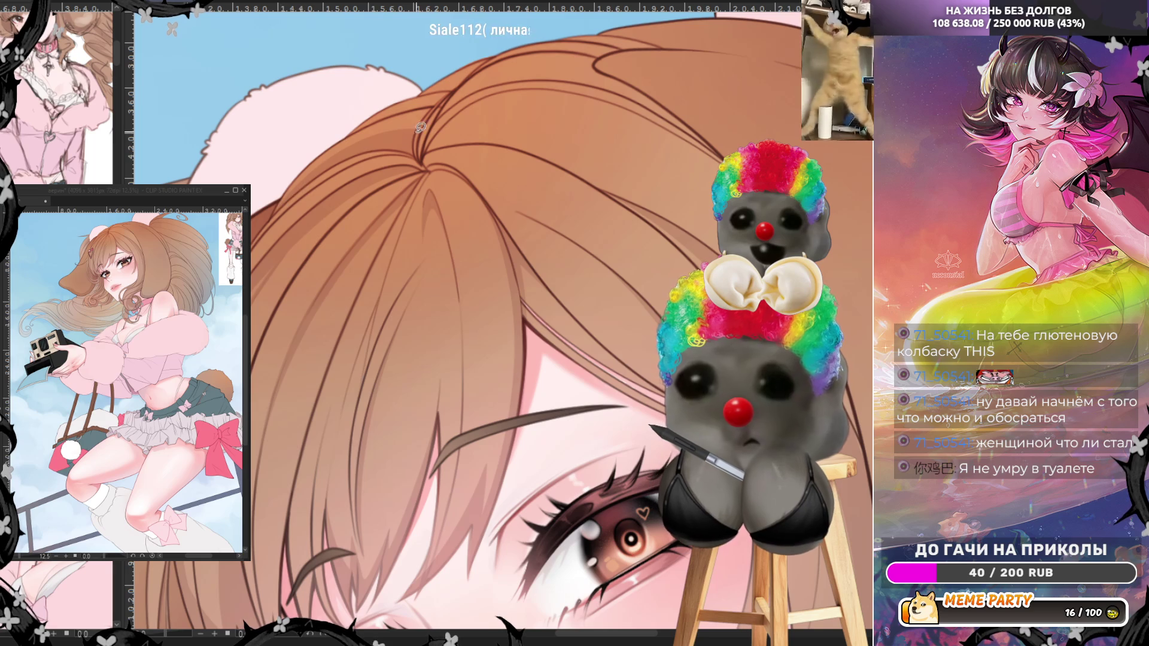
pyautogui.moveTo(427, 150)
pyautogui.mouseDown()
pyautogui.moveTo(471, 114)
pyautogui.moveTo(592, 117)
pyautogui.moveTo(713, 185)
pyautogui.moveTo(576, 132)
pyautogui.moveTo(485, 129)
pyautogui.moveTo(429, 151)
pyautogui.mouseUp()
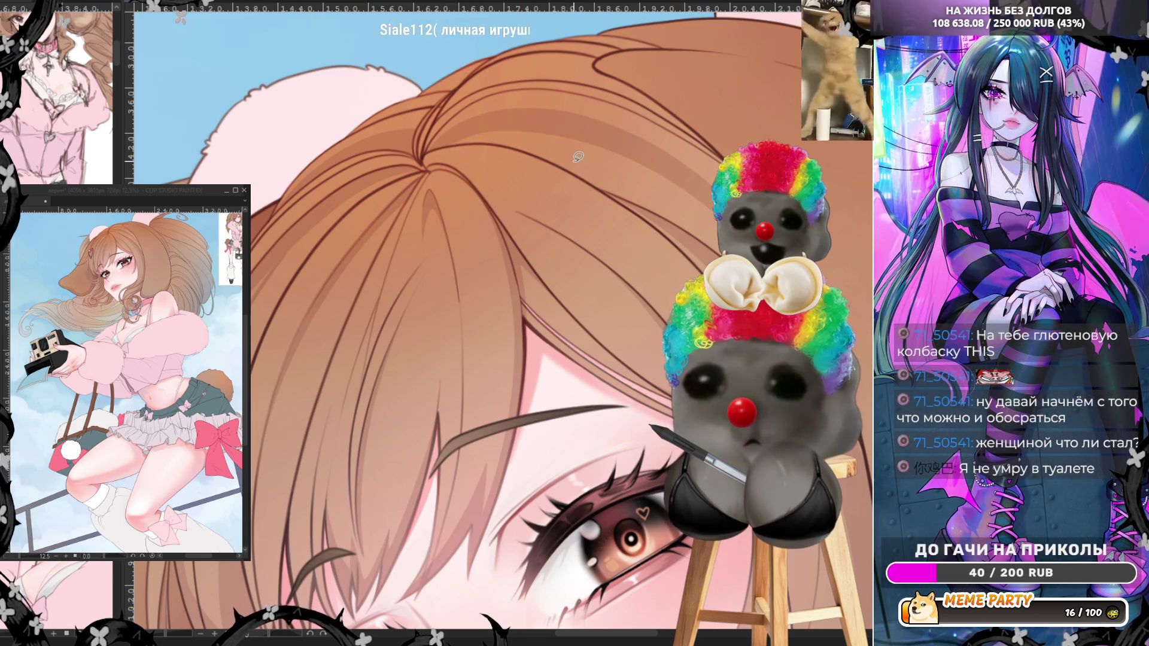
# - Zoom in on the hair parting and draw thin strands curving from it toward the right
pyautogui.scroll(-3, 578, 157)
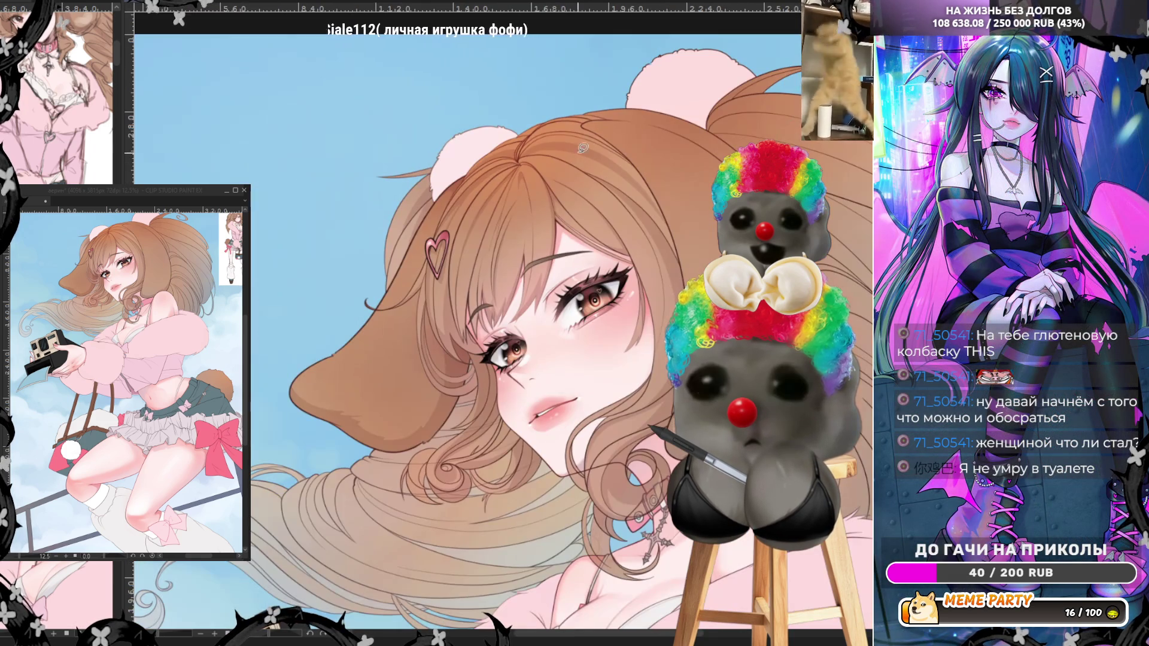
pyautogui.scroll(2, 590, 138)
pyautogui.scroll(3, 590, 137)
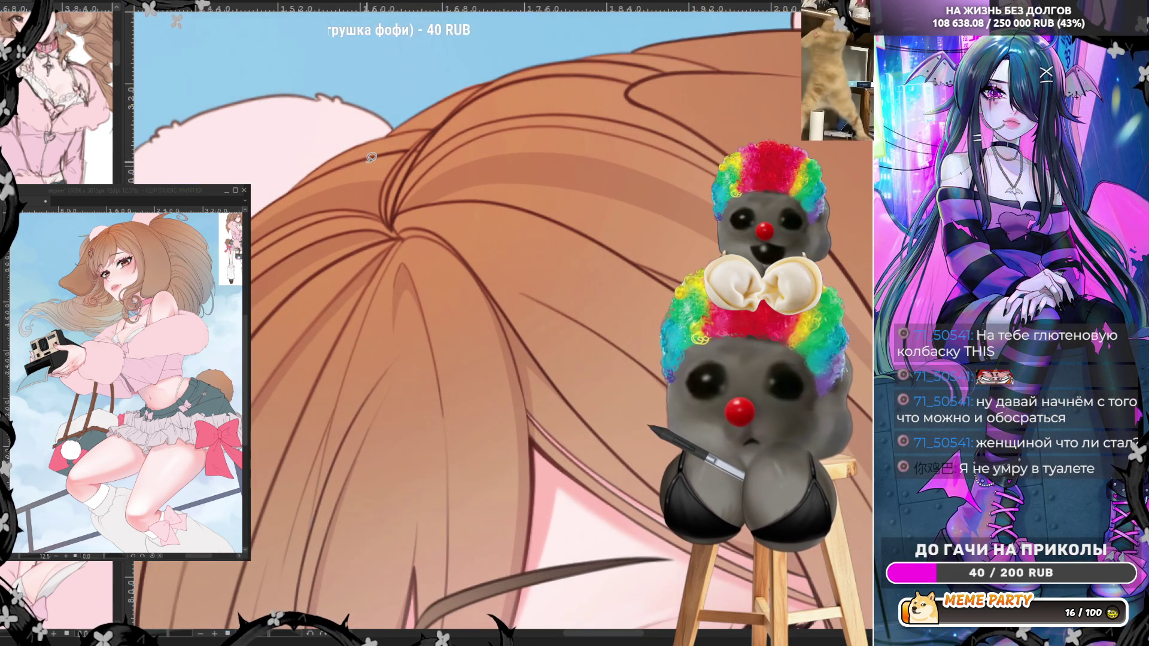
pyautogui.moveTo(407, 247)
pyautogui.mouseDown()
pyautogui.moveTo(460, 276)
pyautogui.moveTo(502, 344)
pyautogui.moveTo(479, 278)
pyautogui.moveTo(437, 232)
pyautogui.moveTo(401, 238)
pyautogui.moveTo(412, 225)
pyautogui.moveTo(424, 239)
pyautogui.moveTo(413, 233)
pyautogui.mouseUp()
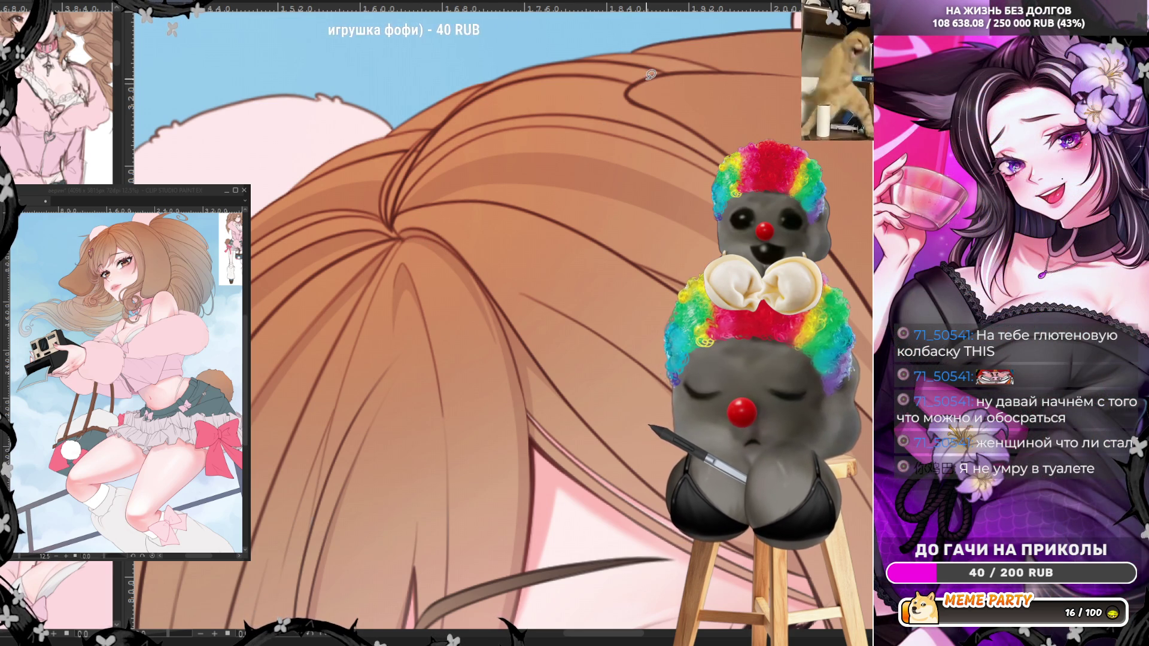
pyautogui.moveTo(646, 82); pyautogui.dragTo(676, 115)
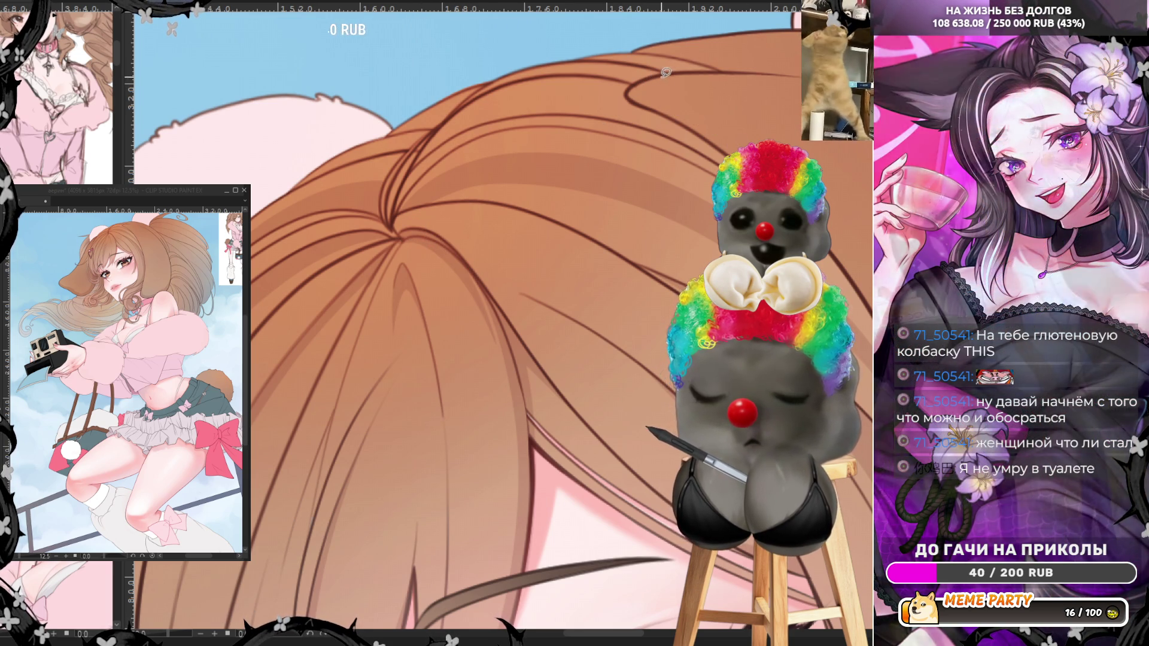
pyautogui.moveTo(669, 75); pyautogui.dragTo(776, 134)
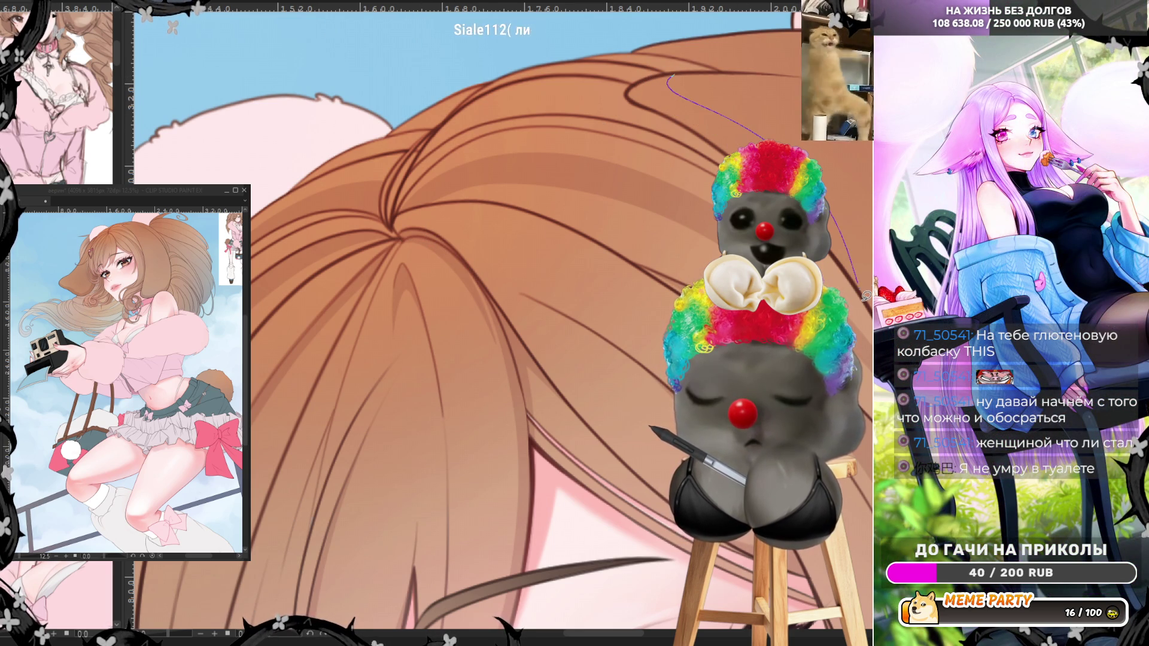
# - Add more thin strands, mirror the canvas view horizontally, and draw along the hair's outer edge
pyautogui.moveTo(867, 295); pyautogui.dragTo(862, 290)
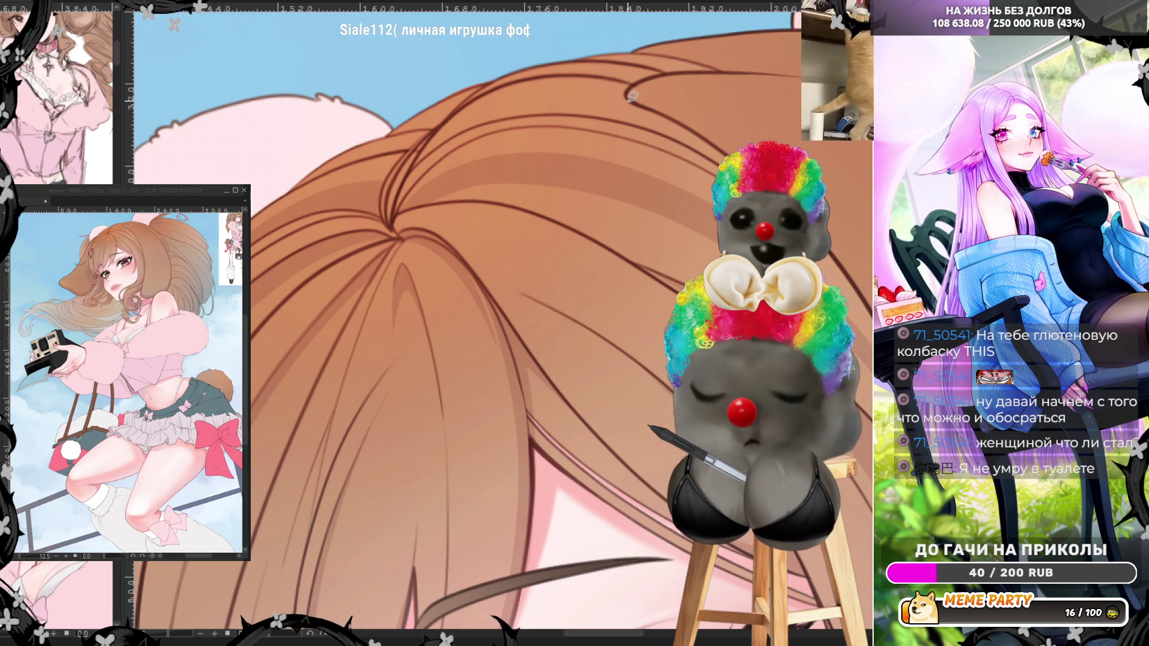
pyautogui.moveTo(628, 91)
pyautogui.mouseDown()
pyautogui.moveTo(722, 162)
pyautogui.moveTo(634, 85)
pyautogui.mouseUp()
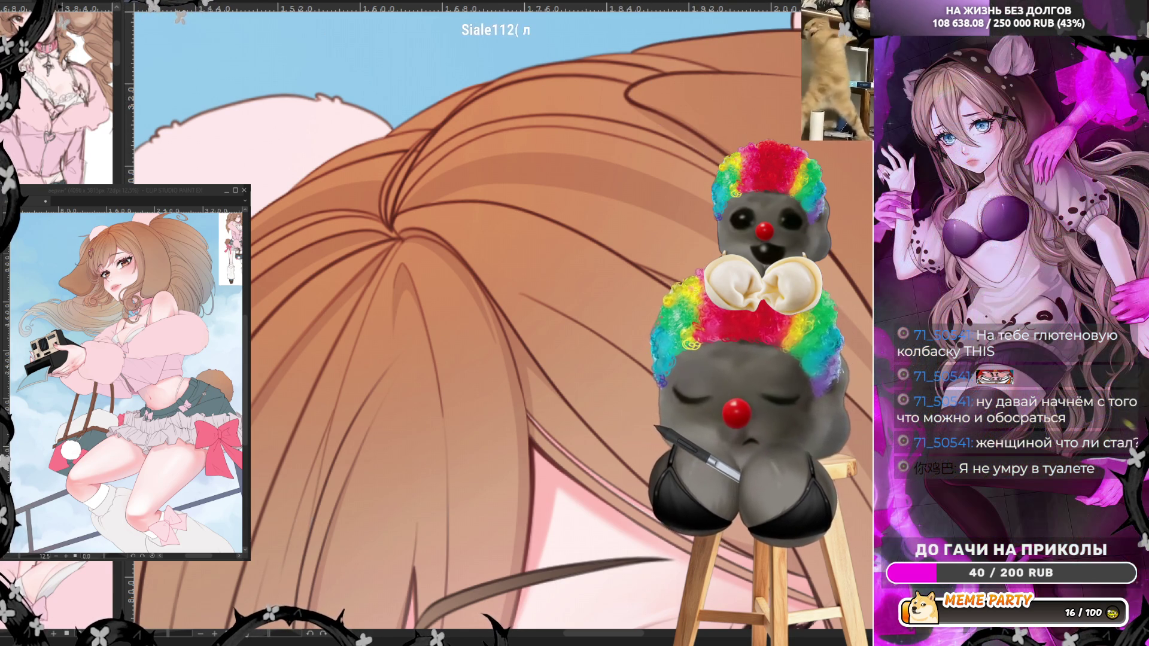
pyautogui.press('h')
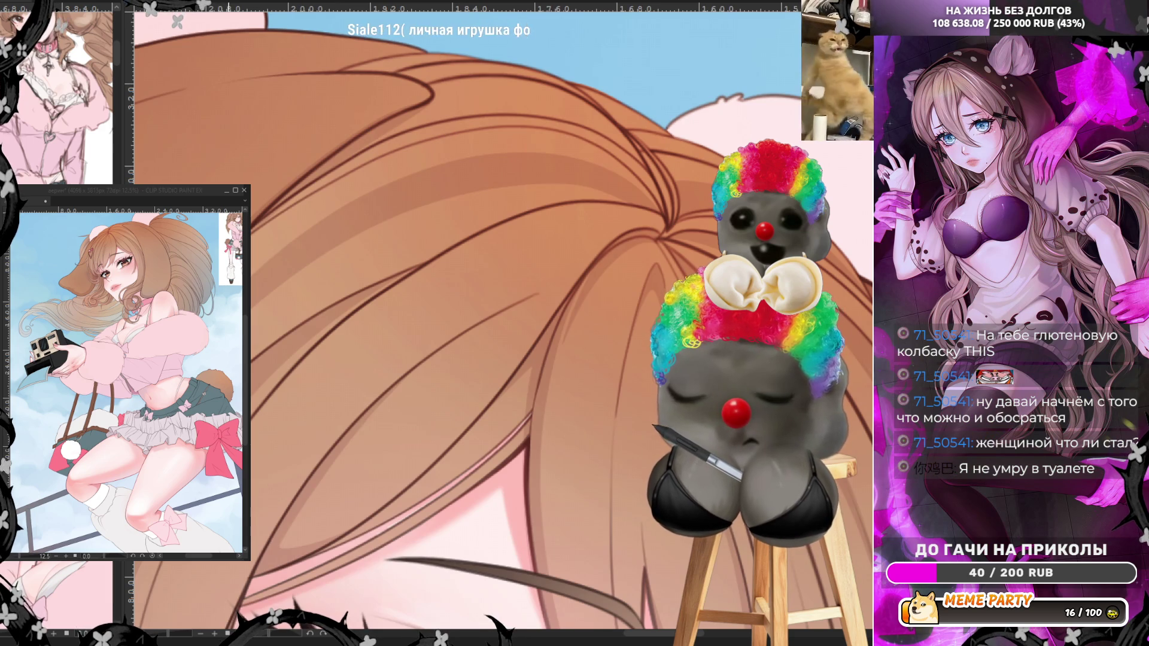
pyautogui.moveTo(253, 223)
pyautogui.mouseDown()
pyautogui.moveTo(333, 151)
pyautogui.moveTo(432, 94)
pyautogui.moveTo(291, 142)
pyautogui.mouseUp()
# - Paint a darker stroke along one hair strand line beside the girl's neck
pyautogui.scroll(-5, 438, 144)
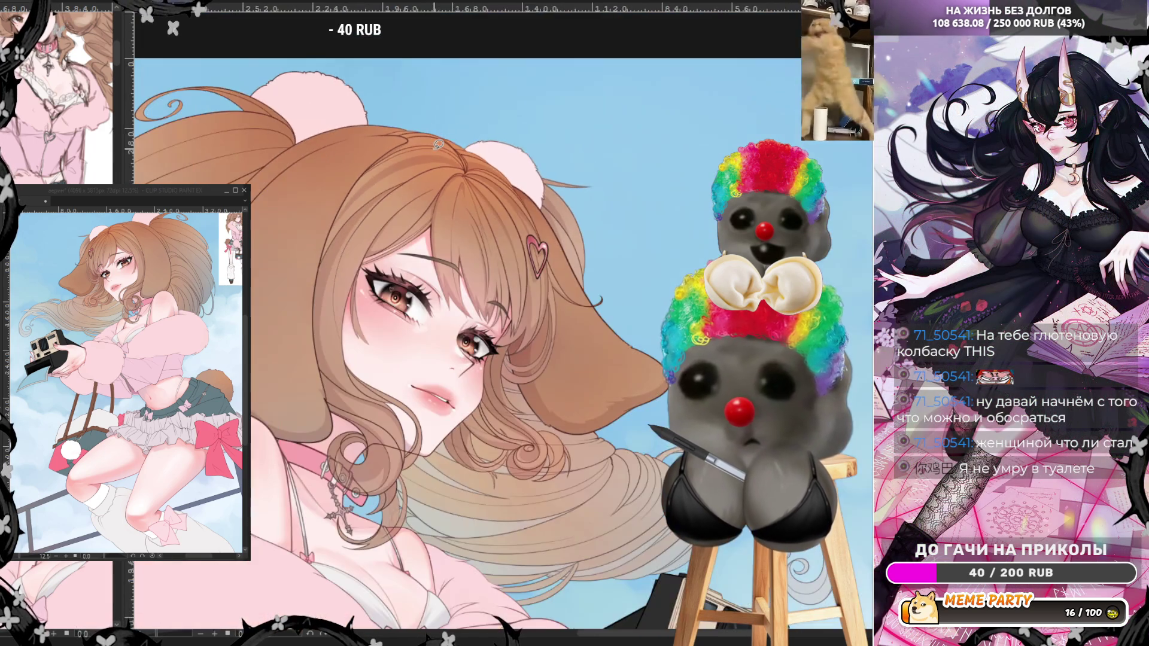
pyautogui.scroll(-3, 439, 144)
pyautogui.scroll(4, 278, 193)
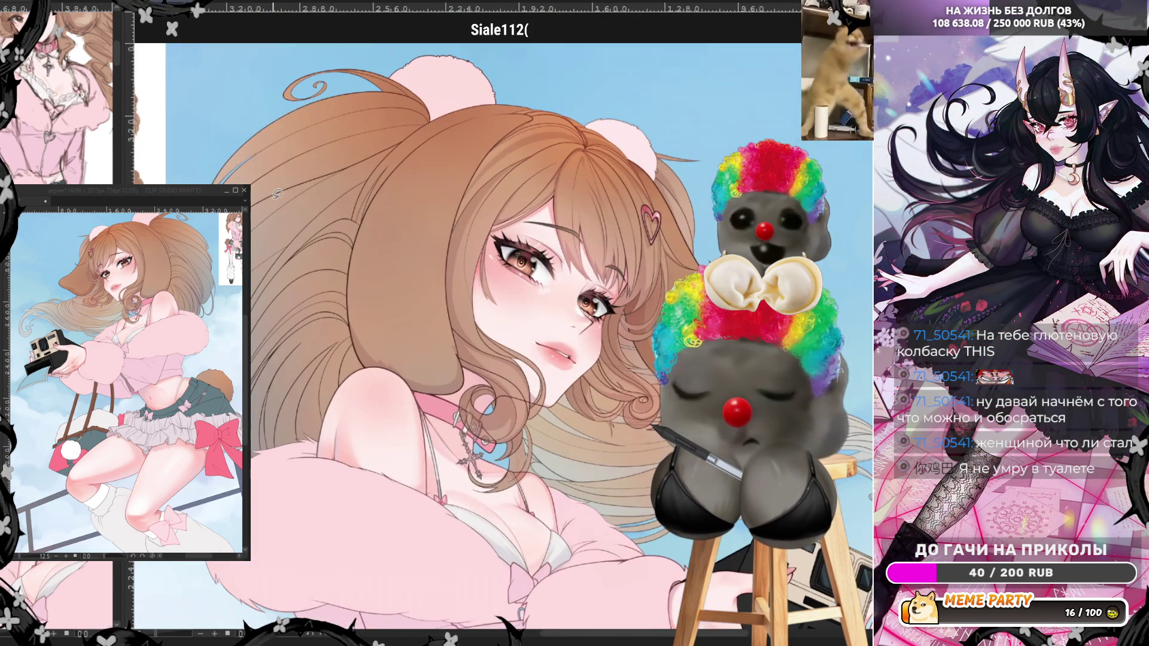
pyautogui.scroll(5, 281, 257)
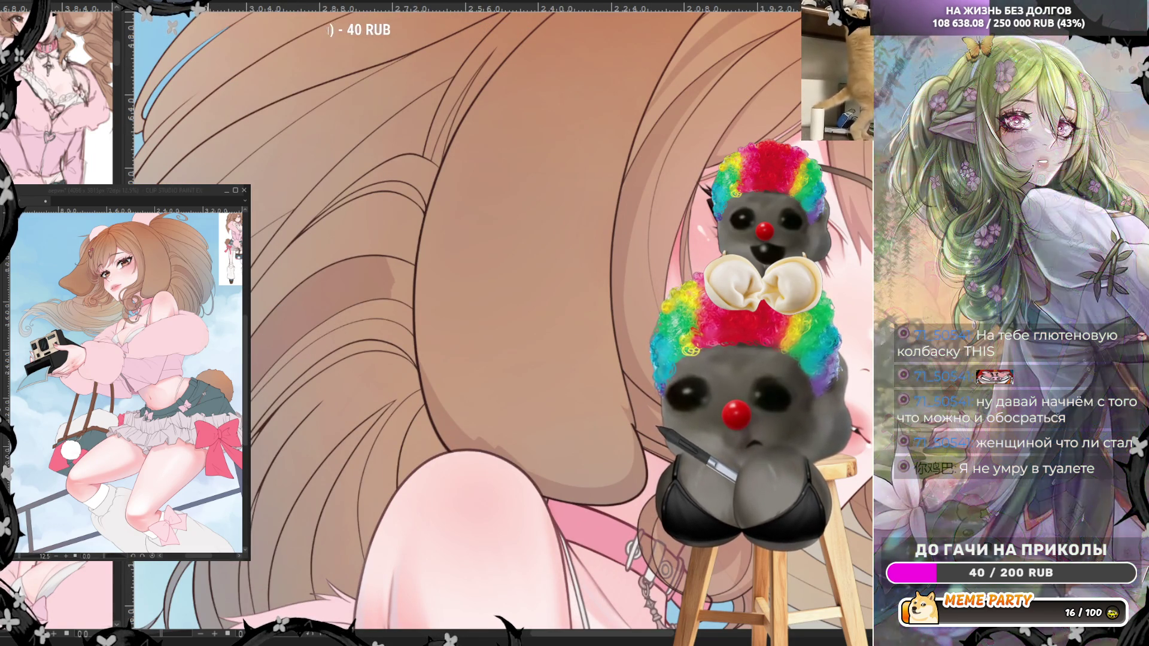
pyautogui.moveTo(383, 298); pyautogui.dragTo(405, 283)
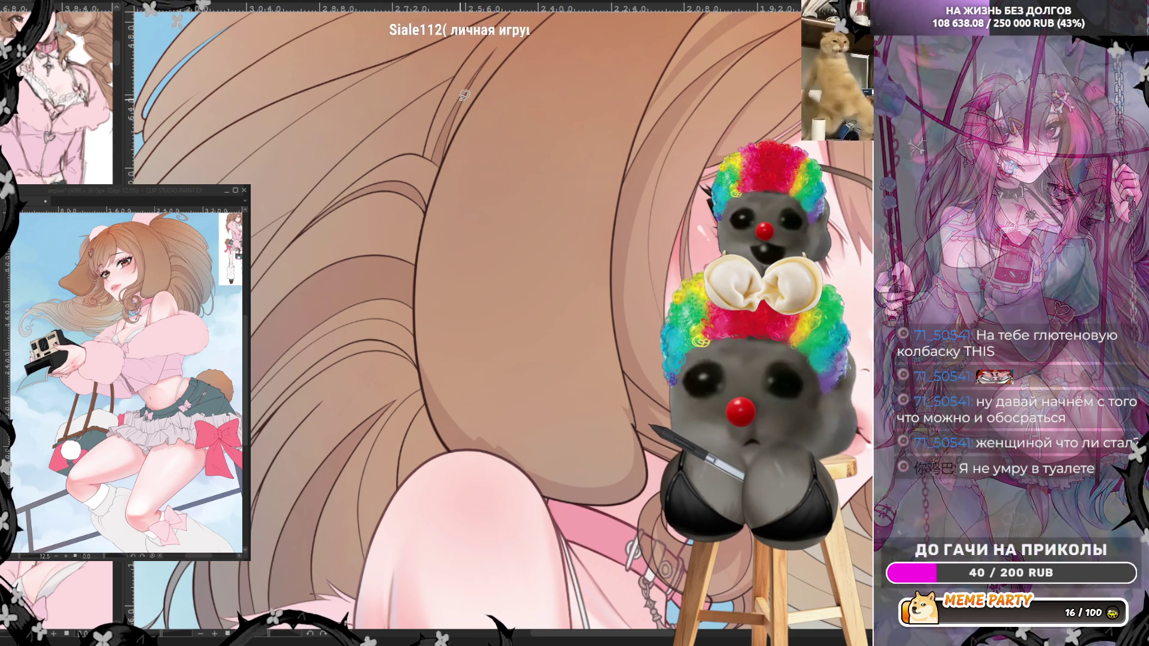
# - Draw several thin strand lines across the middle of the hair
pyautogui.scroll(-5, 461, 92)
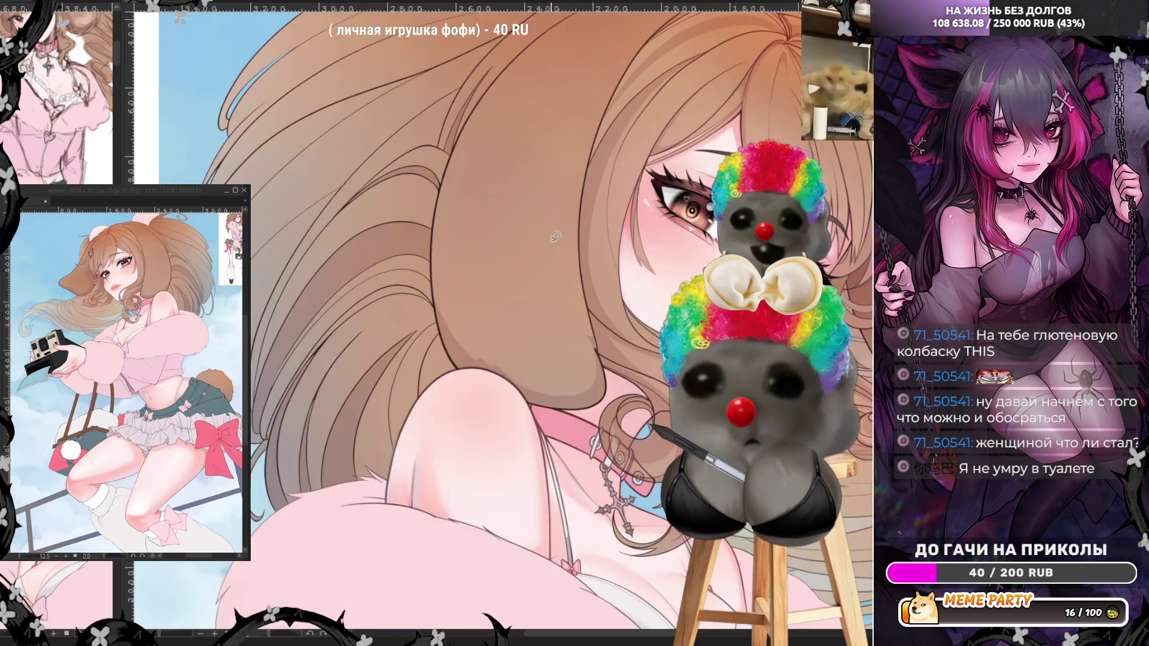
pyautogui.scroll(5, 537, 136)
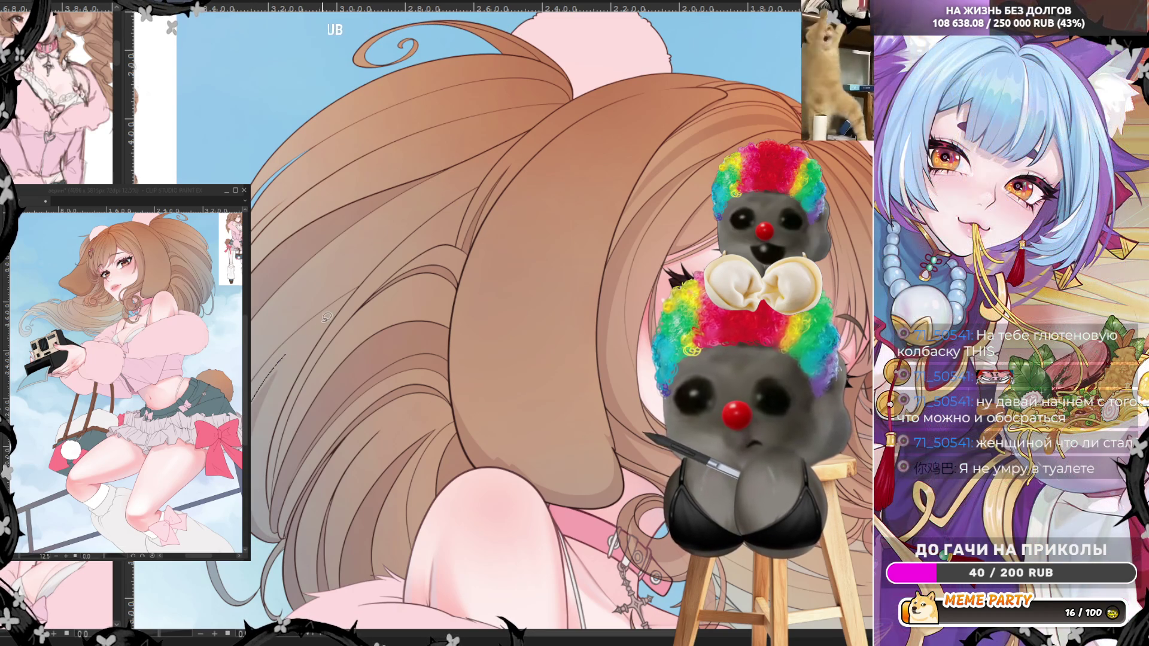
pyautogui.moveTo(347, 305)
pyautogui.mouseDown()
pyautogui.moveTo(259, 392)
pyautogui.moveTo(261, 428)
pyautogui.moveTo(288, 368)
pyautogui.moveTo(338, 308)
pyautogui.mouseUp()
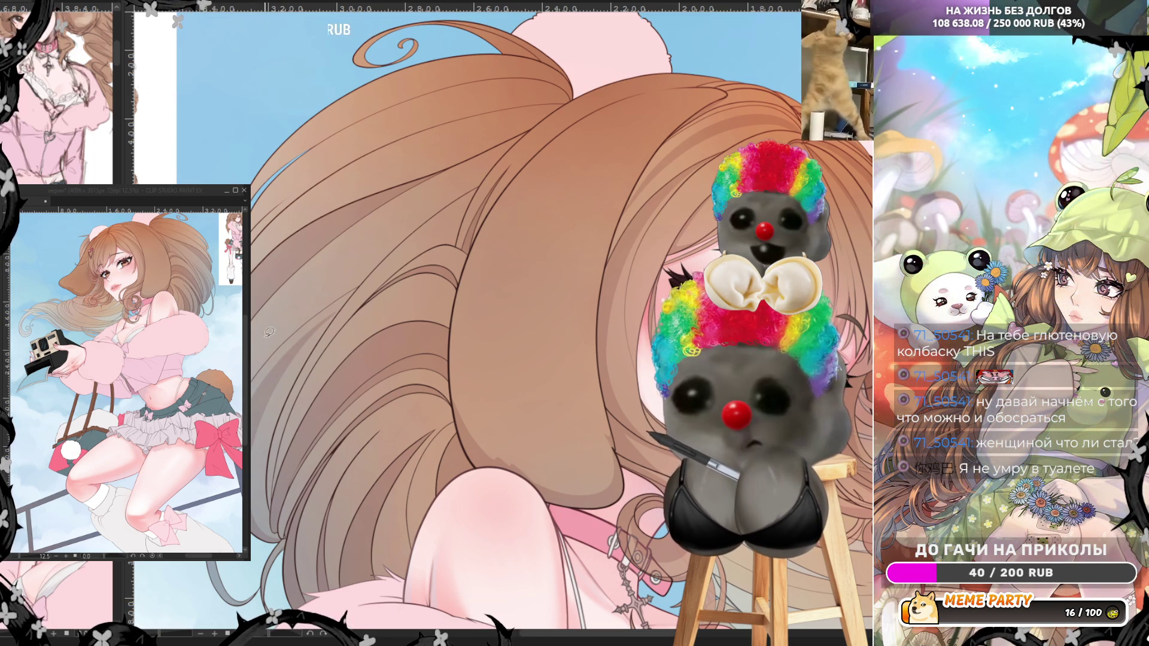
pyautogui.moveTo(290, 309); pyautogui.dragTo(290, 309)
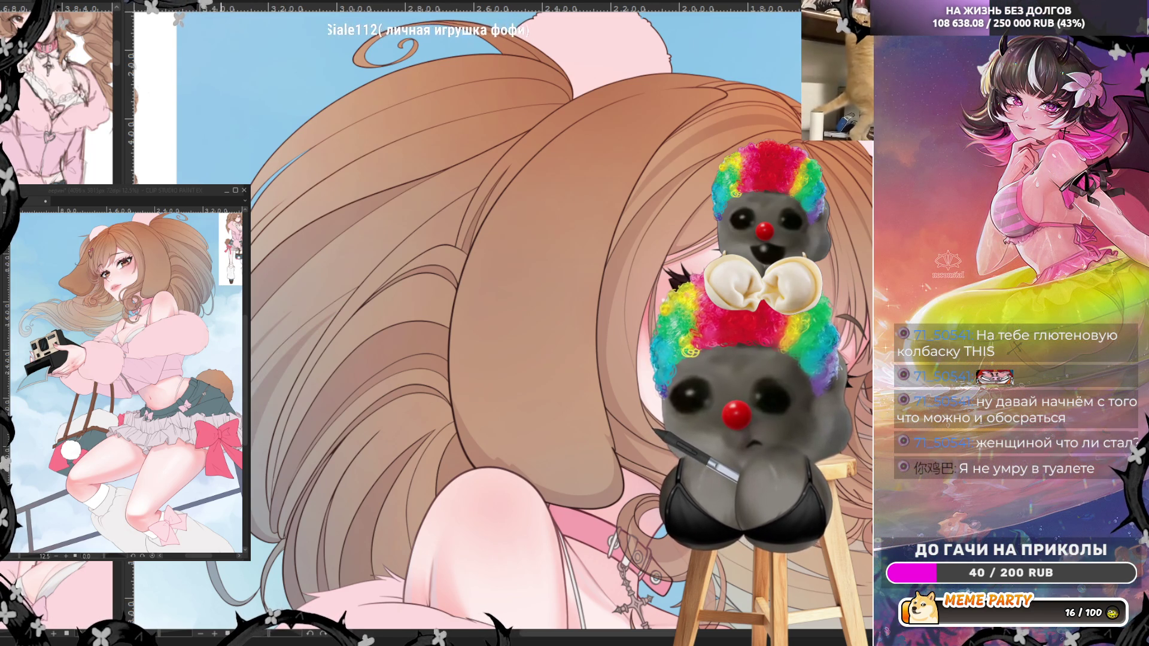
pyautogui.moveTo(254, 350)
pyautogui.mouseDown()
pyautogui.moveTo(383, 240)
pyautogui.moveTo(465, 192)
pyautogui.moveTo(441, 204)
pyautogui.mouseUp()
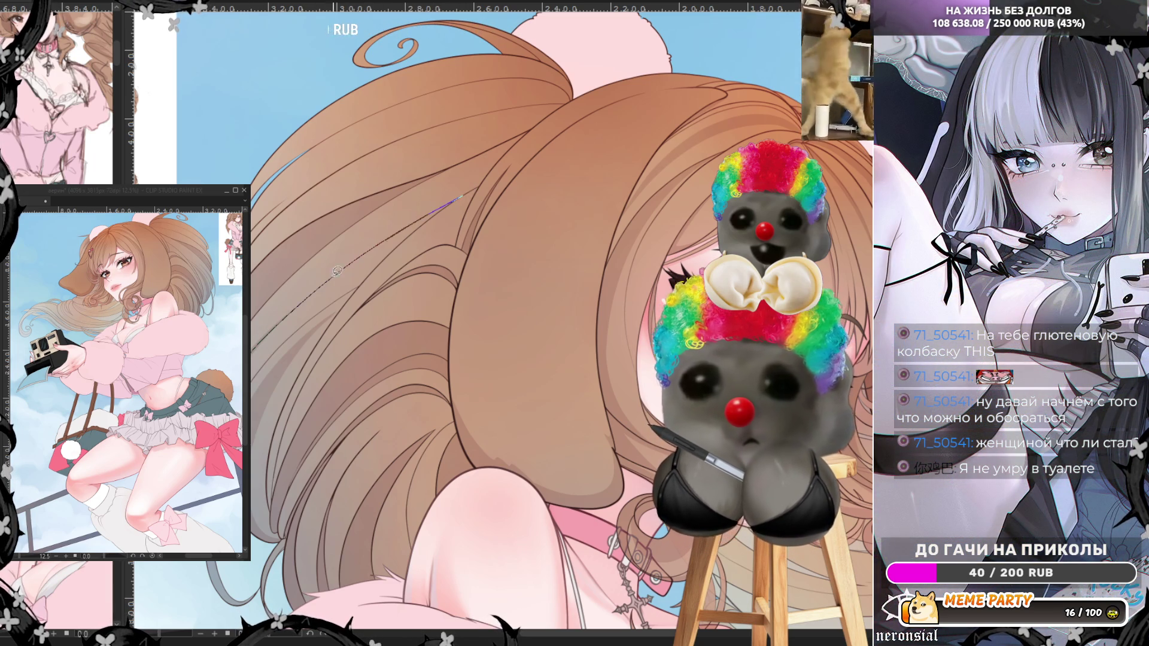
pyautogui.moveTo(337, 271); pyautogui.dragTo(260, 349)
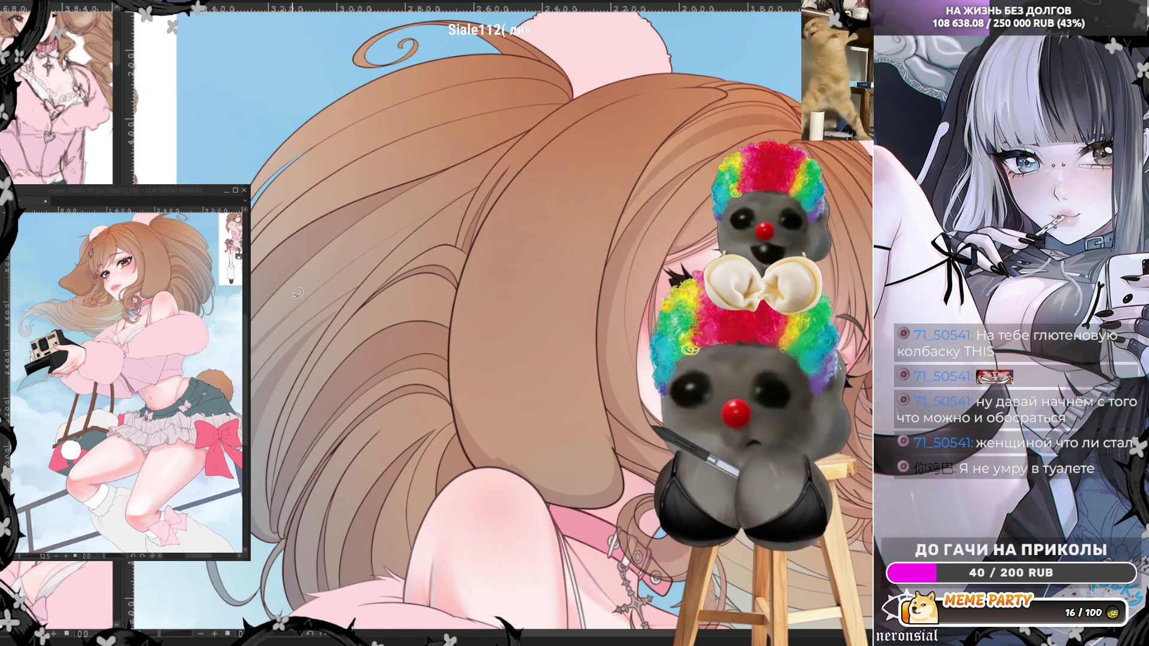
pyautogui.moveTo(358, 259)
pyautogui.mouseDown()
pyautogui.moveTo(530, 128)
pyautogui.moveTo(483, 180)
pyautogui.moveTo(383, 240)
pyautogui.mouseUp()
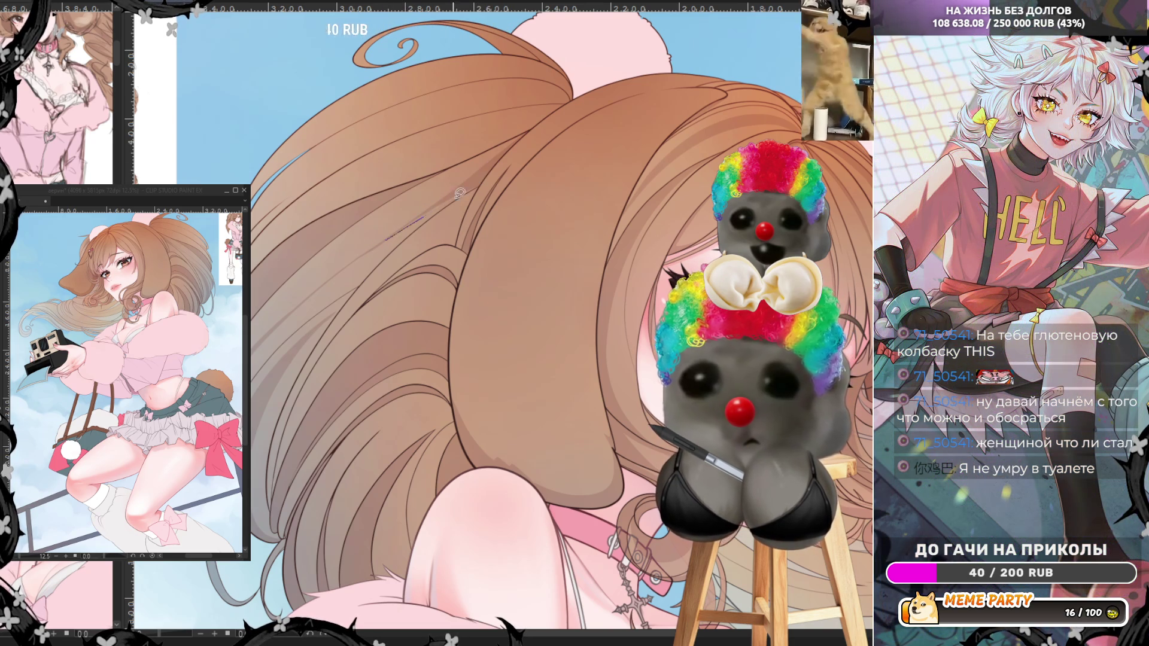
# - Add long flowing strands sweeping up and down through the hair
pyautogui.click(441, 200)
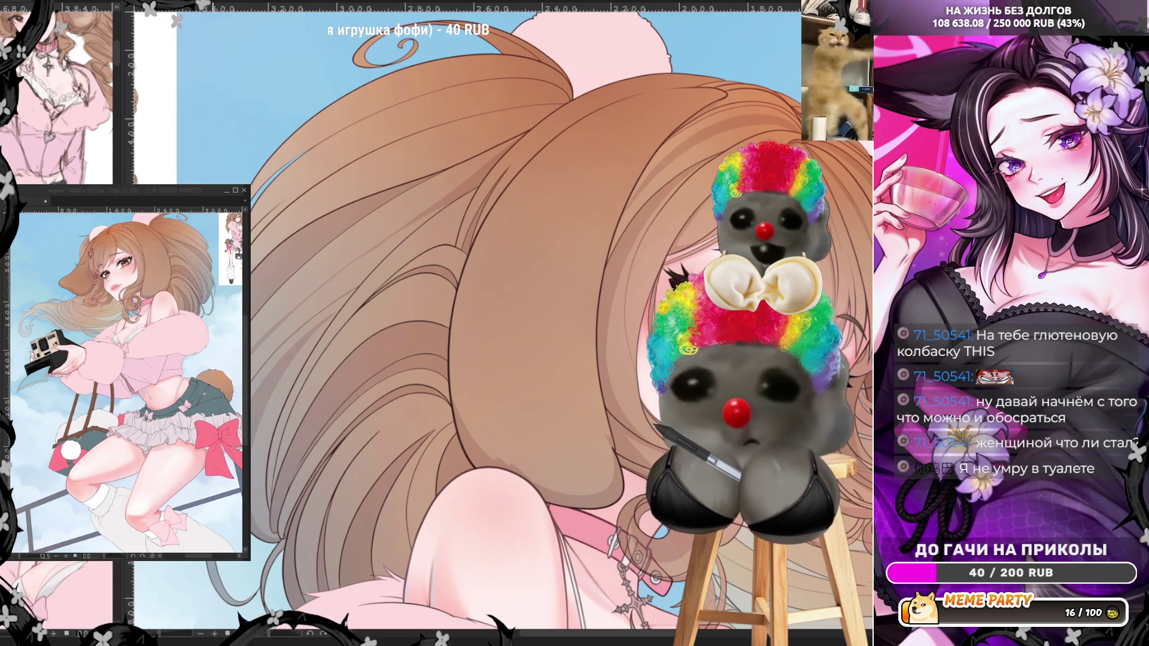
pyautogui.moveTo(251, 222)
pyautogui.mouseDown()
pyautogui.moveTo(353, 147)
pyautogui.moveTo(476, 109)
pyautogui.moveTo(426, 133)
pyautogui.mouseUp()
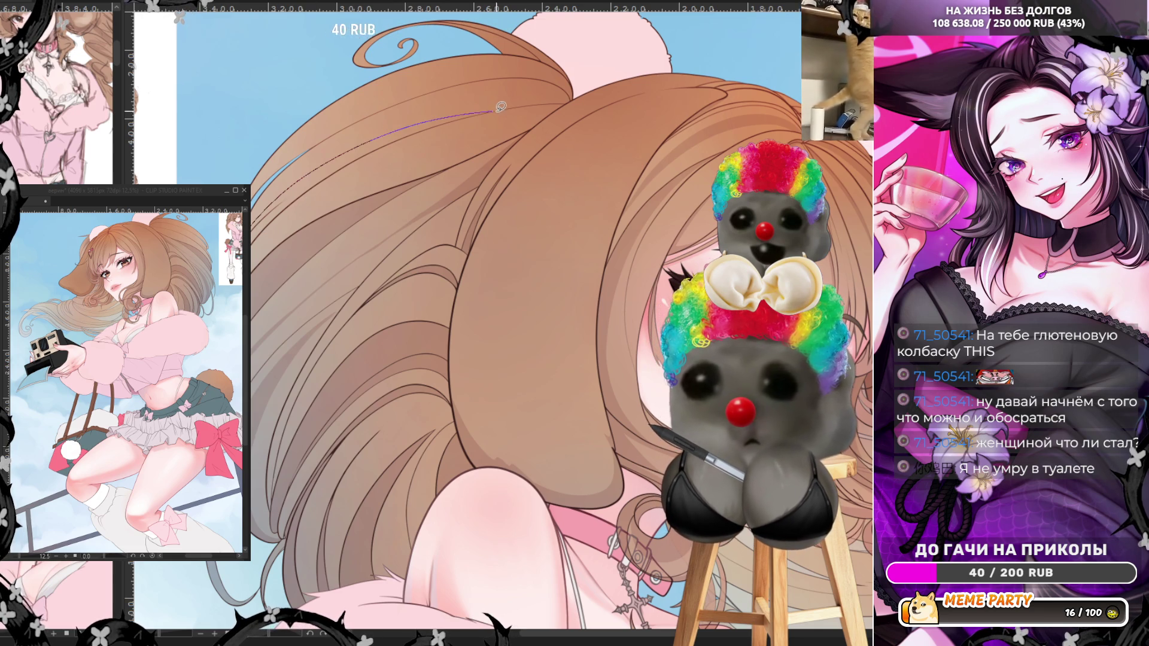
pyautogui.moveTo(361, 157)
pyautogui.mouseDown()
pyautogui.moveTo(254, 242)
pyautogui.moveTo(253, 259)
pyautogui.mouseUp()
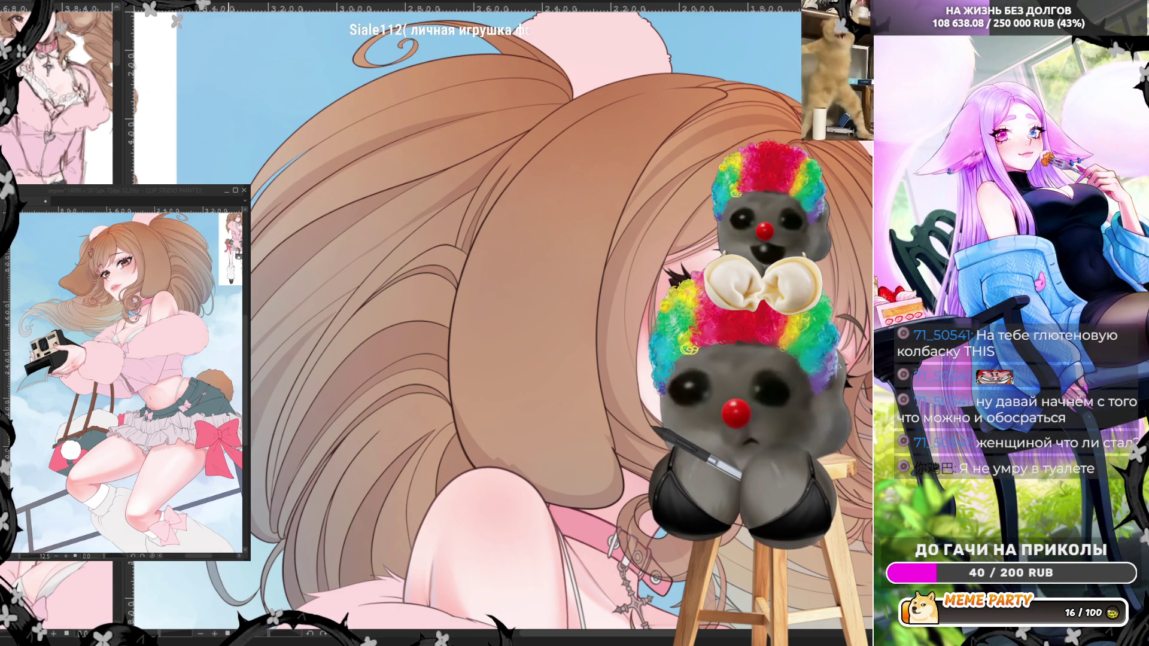
pyautogui.moveTo(309, 195)
pyautogui.mouseDown()
pyautogui.moveTo(449, 117)
pyautogui.moveTo(513, 112)
pyautogui.mouseUp()
pyautogui.moveTo(418, 135)
pyautogui.mouseDown()
pyautogui.moveTo(533, 103)
pyautogui.moveTo(519, 105)
pyautogui.mouseUp()
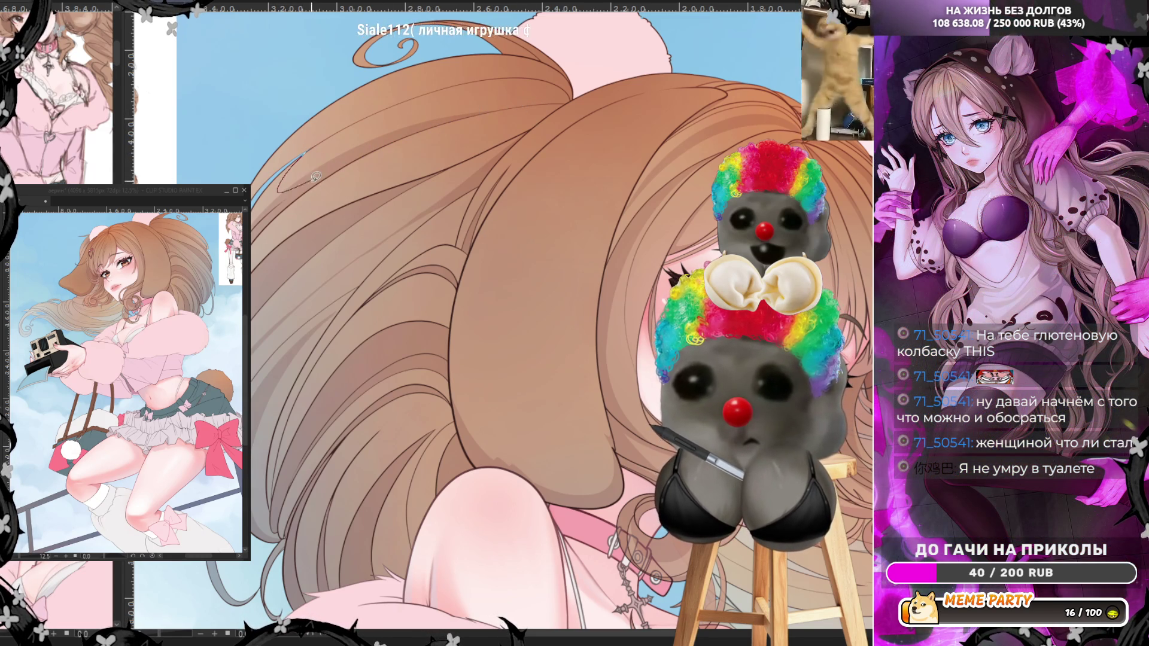
pyautogui.moveTo(316, 177); pyautogui.dragTo(266, 220)
pyautogui.moveTo(290, 160)
pyautogui.mouseDown()
pyautogui.moveTo(395, 100)
pyautogui.moveTo(338, 134)
pyautogui.moveTo(263, 213)
pyautogui.moveTo(278, 189)
pyautogui.mouseUp()
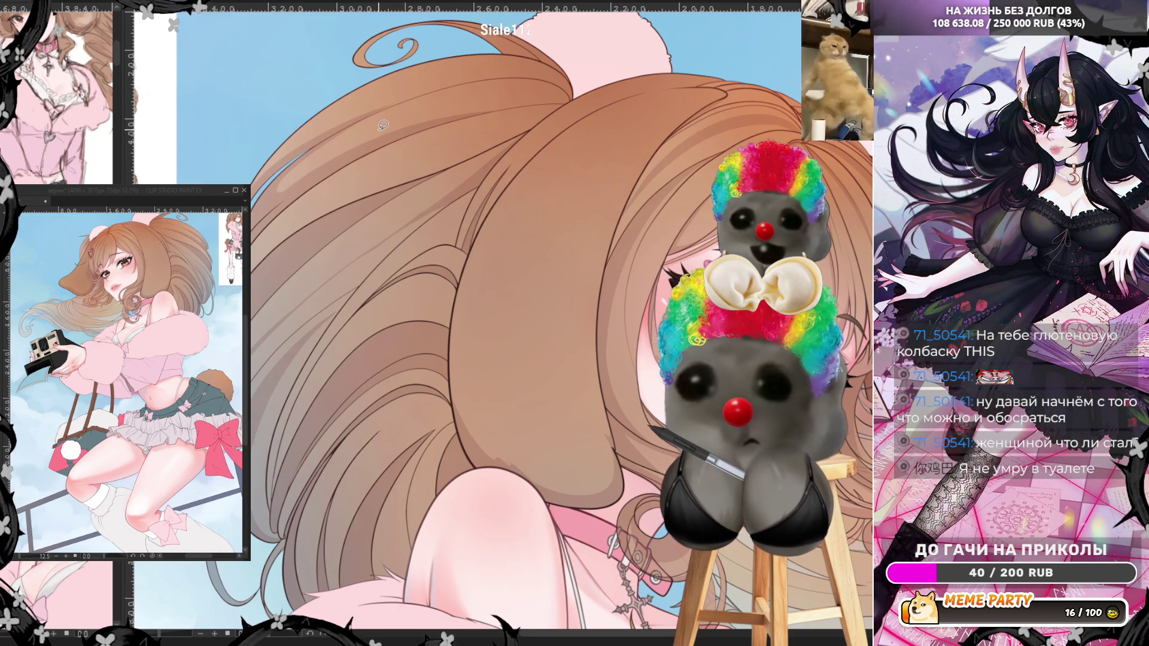
# - Draw short strands along the top of the hair, undoing two unwanted attempts
pyautogui.moveTo(566, 103); pyautogui.dragTo(528, 83)
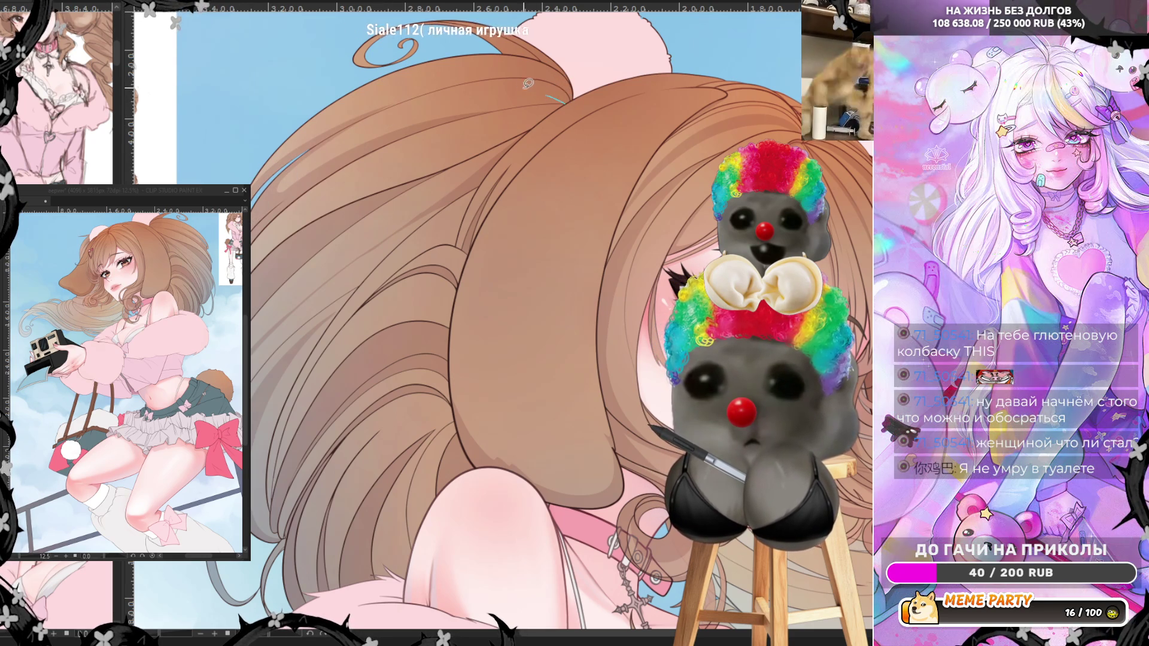
pyautogui.moveTo(418, 97); pyautogui.dragTo(410, 102)
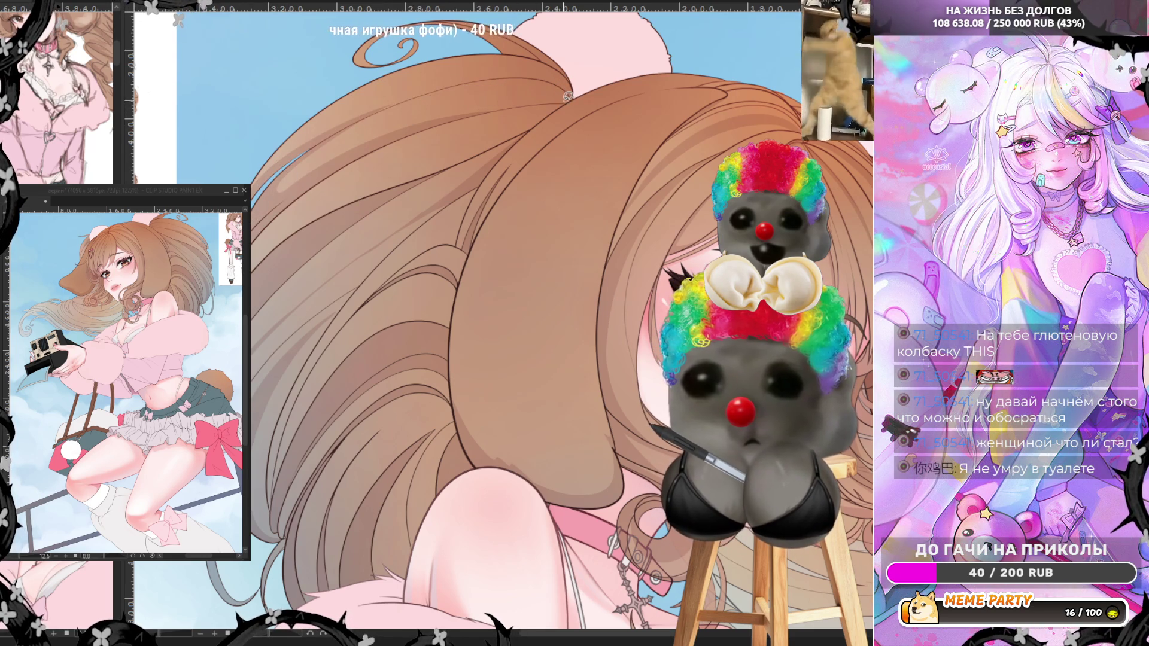
pyautogui.moveTo(477, 78); pyautogui.dragTo(563, 94)
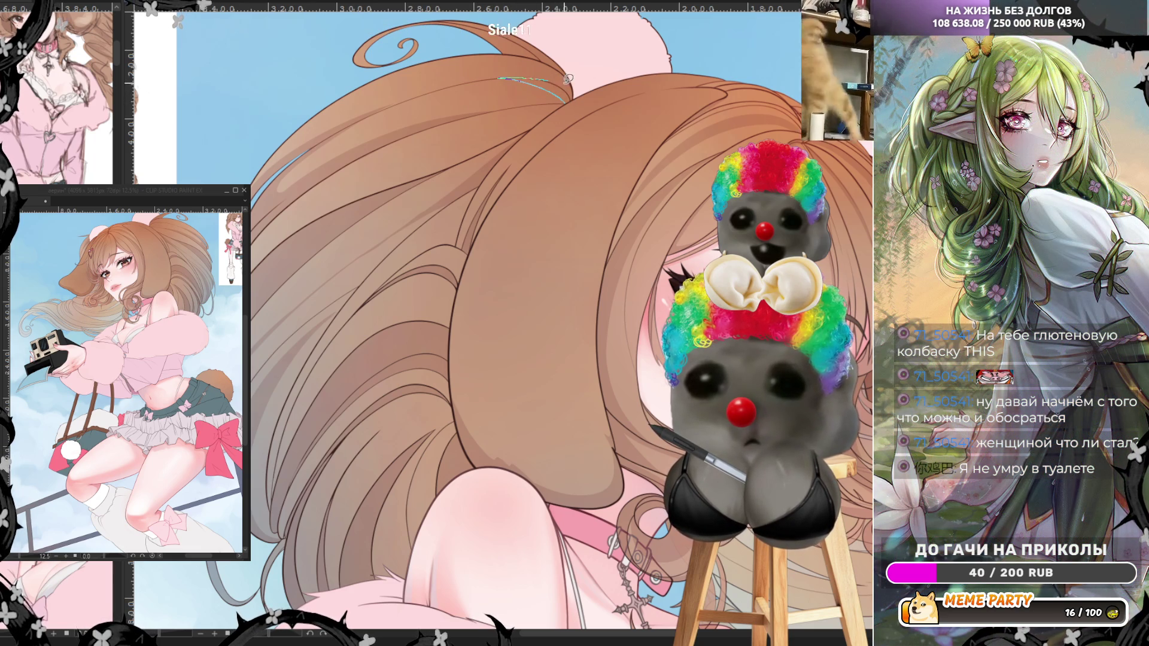
pyautogui.moveTo(592, 86); pyautogui.dragTo(566, 102)
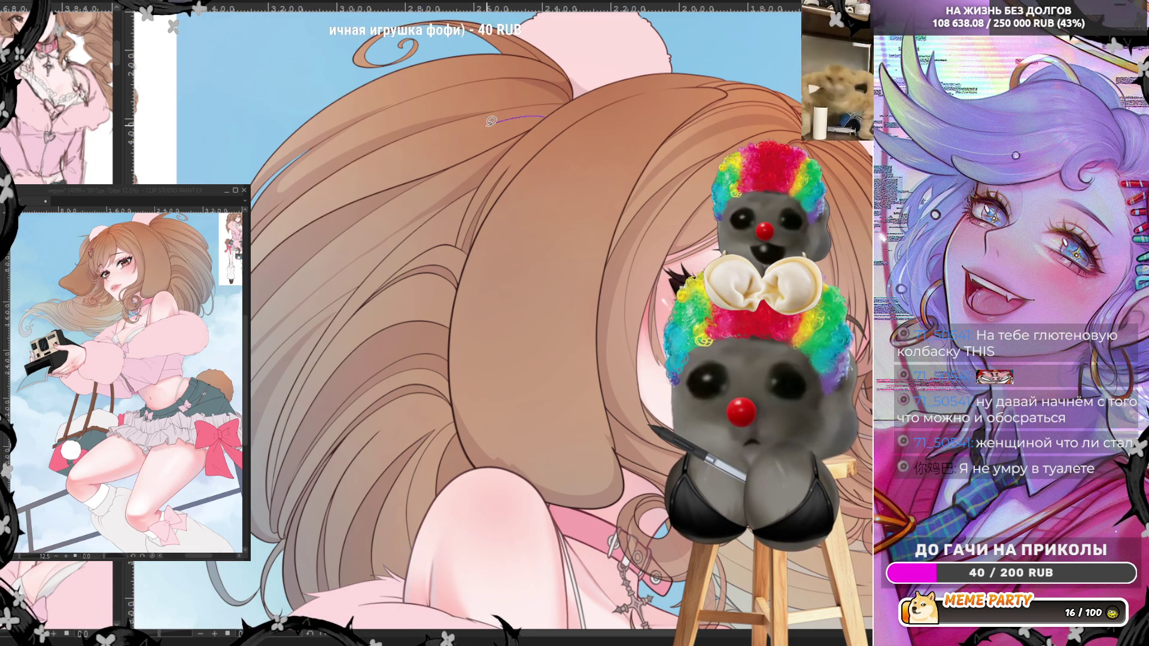
pyautogui.moveTo(491, 123)
pyautogui.mouseDown()
pyautogui.moveTo(540, 104)
pyautogui.moveTo(461, 115)
pyautogui.moveTo(579, 91)
pyautogui.moveTo(442, 144)
pyautogui.moveTo(547, 109)
pyautogui.mouseUp()
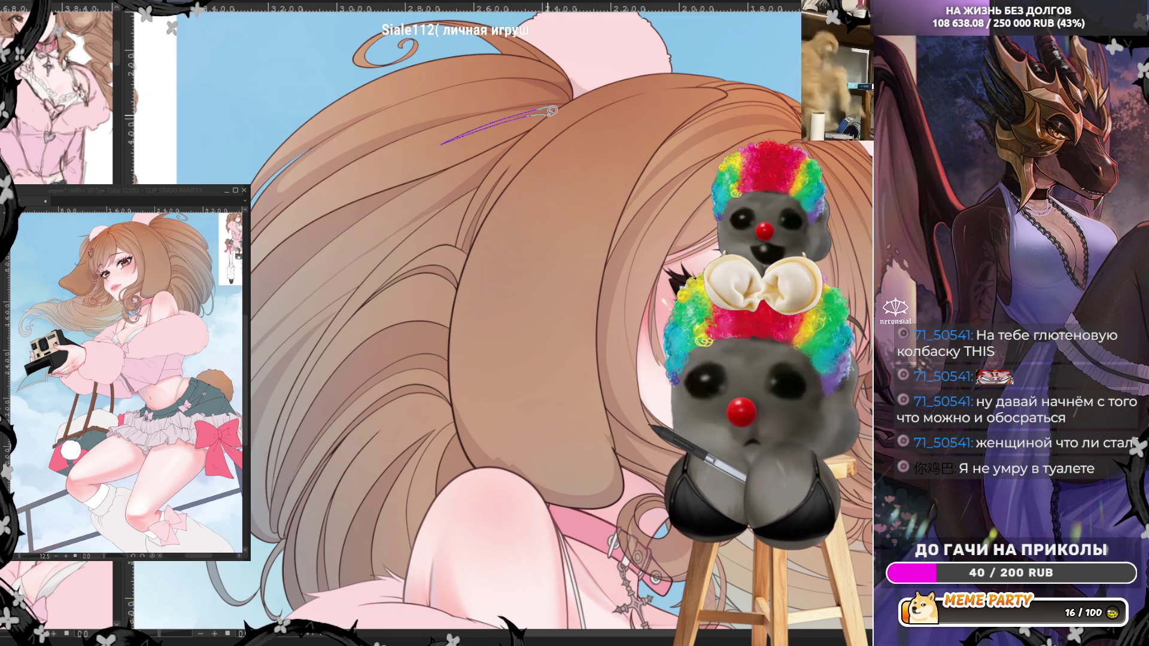
pyautogui.hotkey('ctrl', 'z')
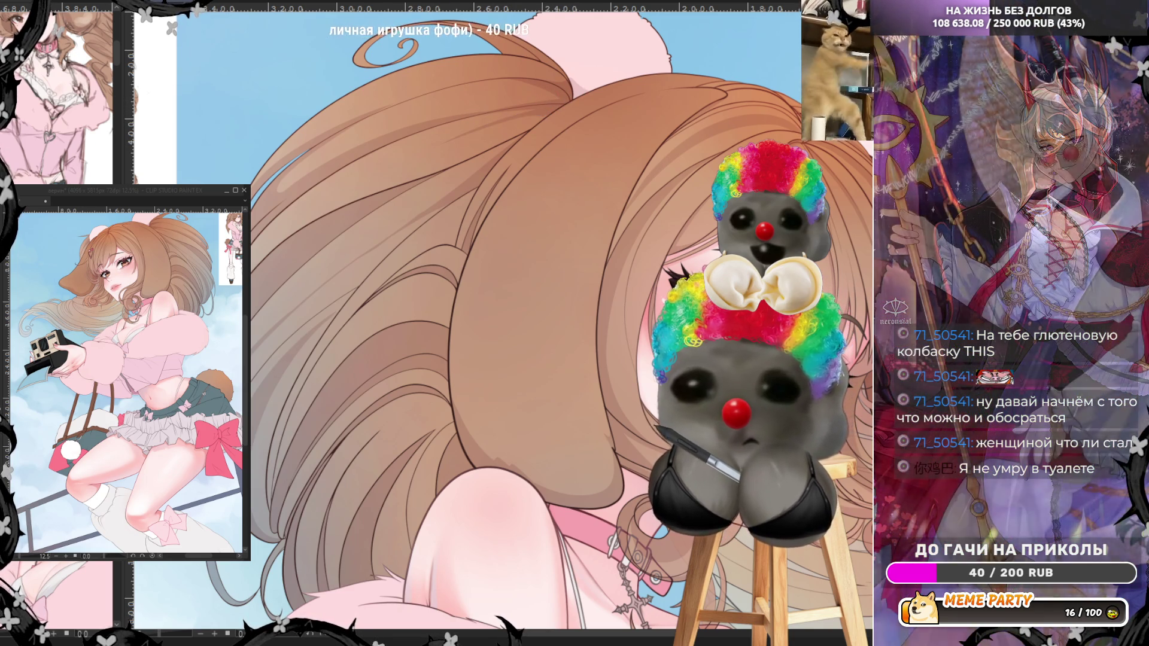
pyautogui.moveTo(553, 113); pyautogui.dragTo(414, 153)
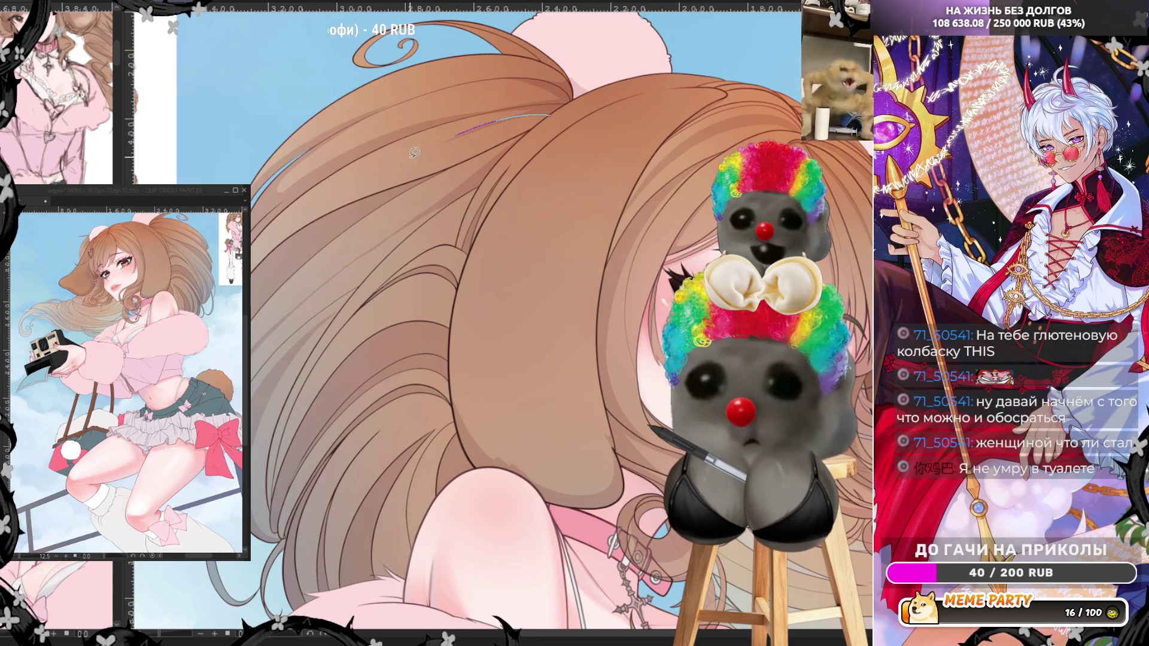
pyautogui.hotkey('ctrl', 'z')
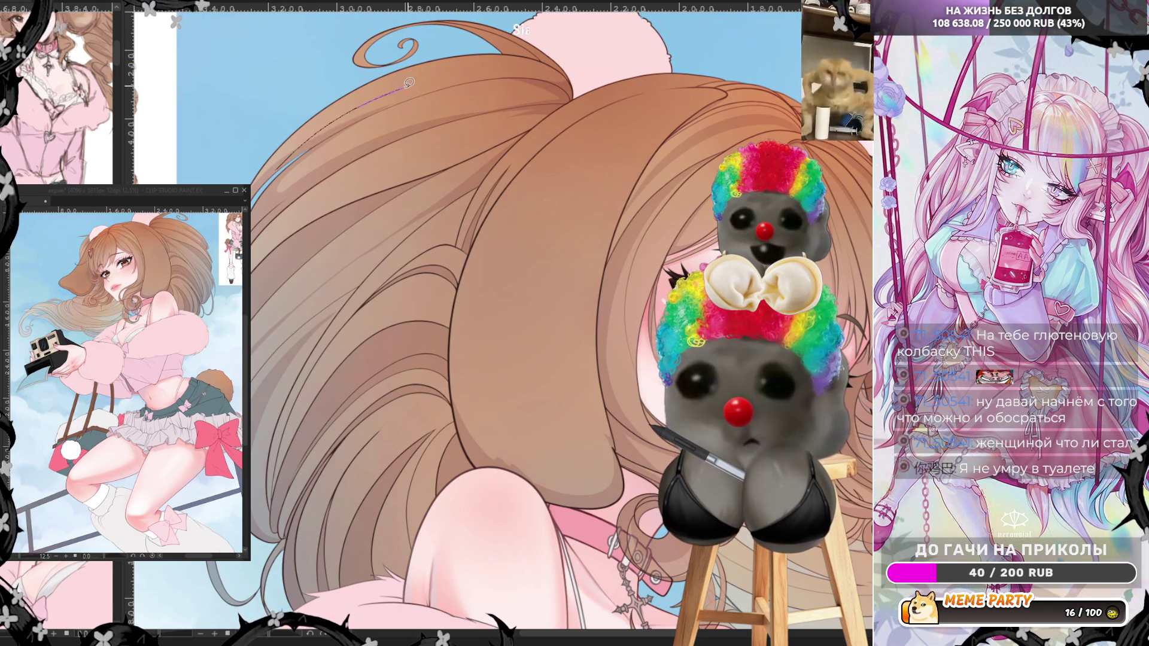
# - Add strands across the upper hair, a redrawn curved strand at the tip, and thin lower strands
pyautogui.moveTo(320, 141); pyautogui.dragTo(419, 91)
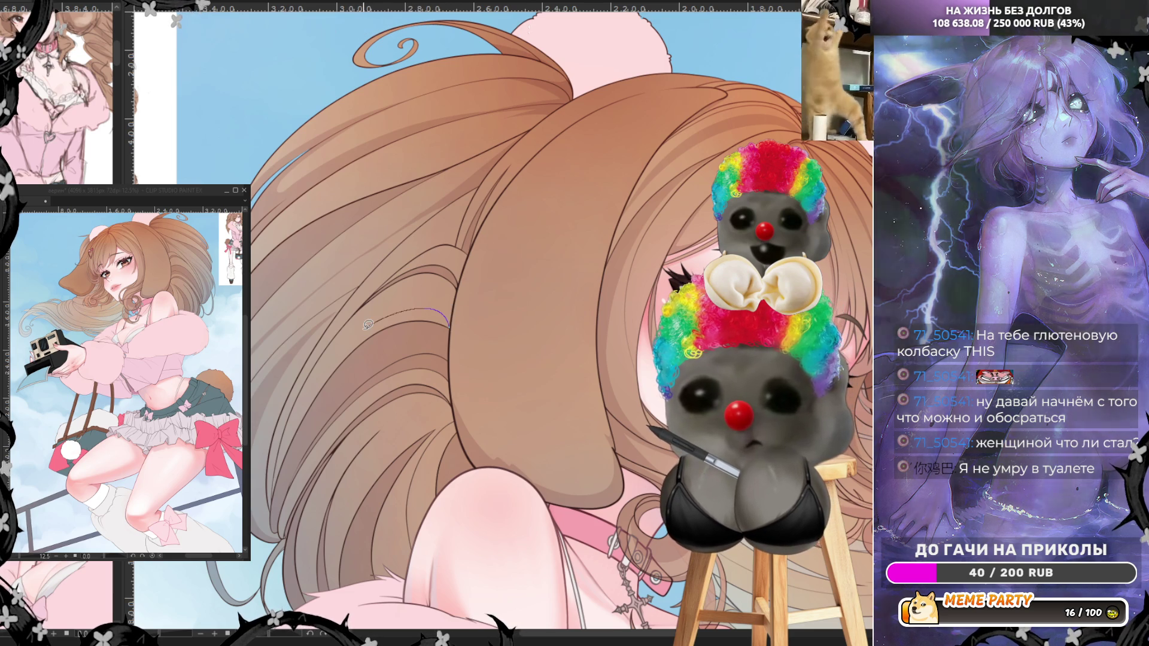
pyautogui.moveTo(364, 329); pyautogui.dragTo(455, 294)
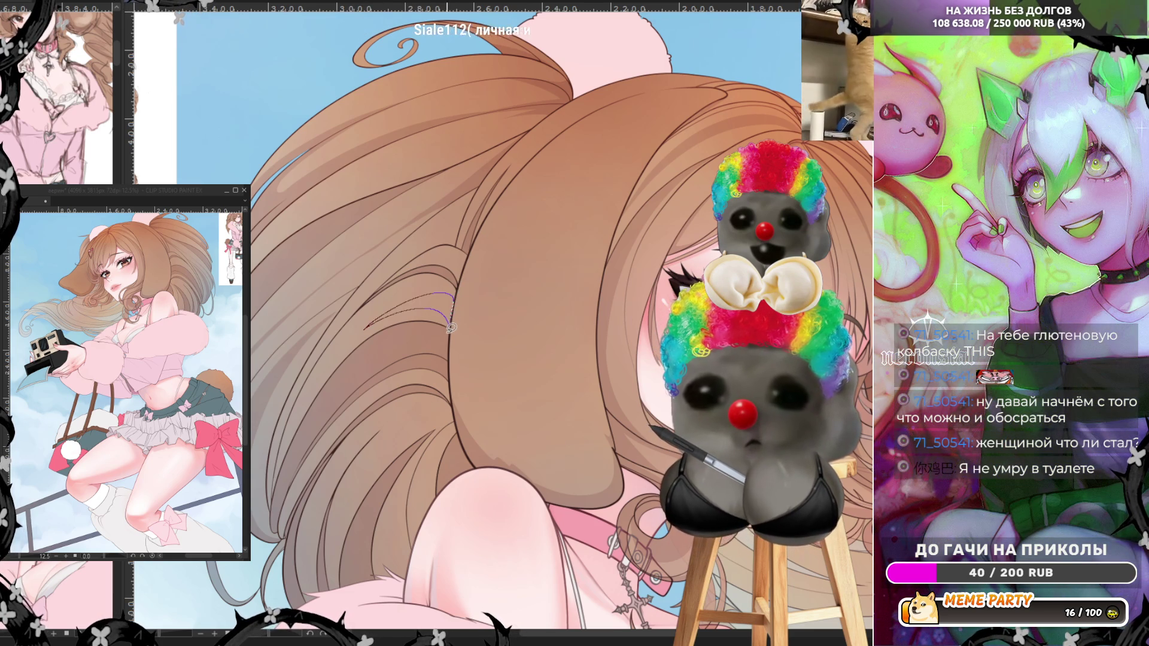
pyautogui.hotkey('ctrl', 'z')
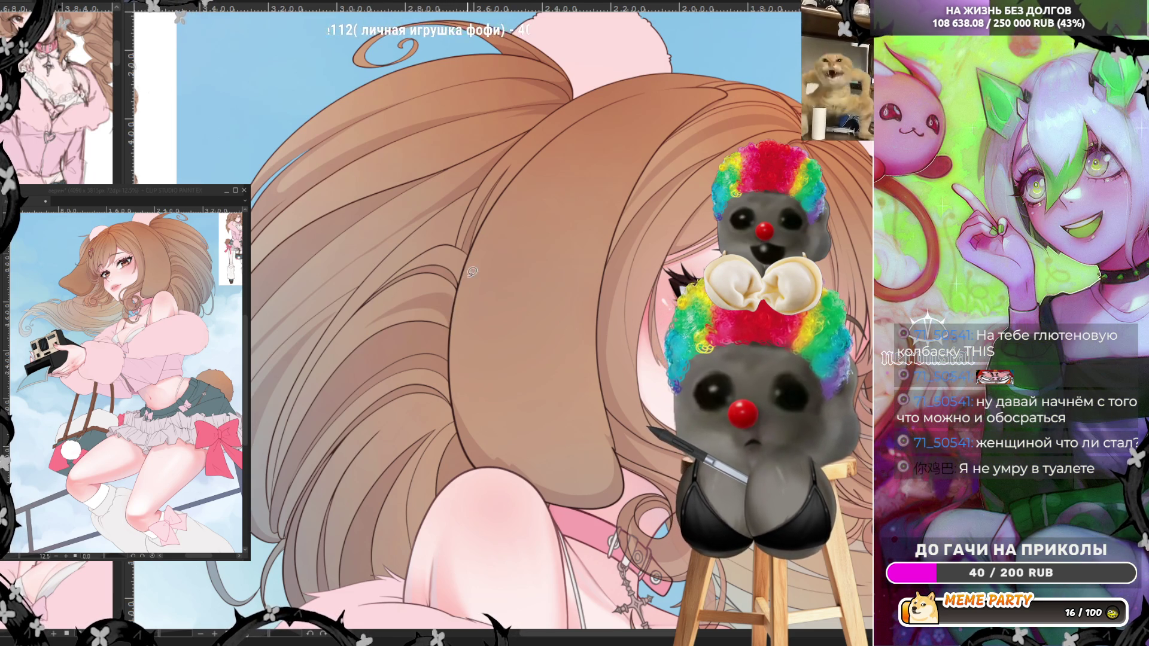
pyautogui.moveTo(456, 280); pyautogui.dragTo(385, 284)
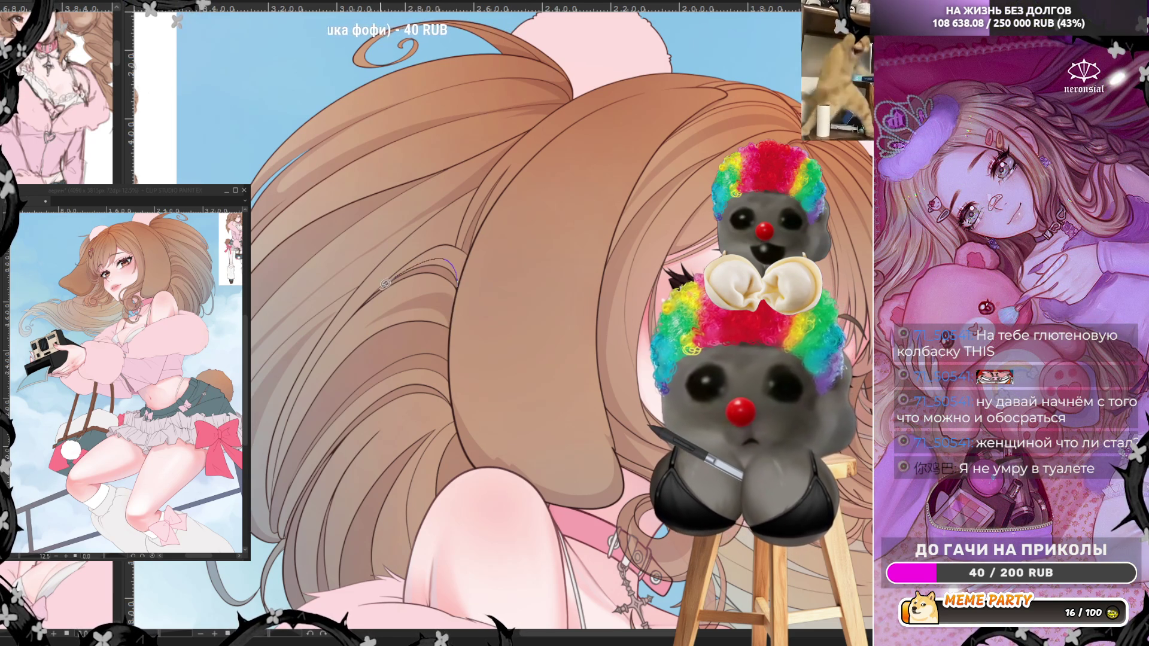
pyautogui.moveTo(452, 244); pyautogui.dragTo(467, 266)
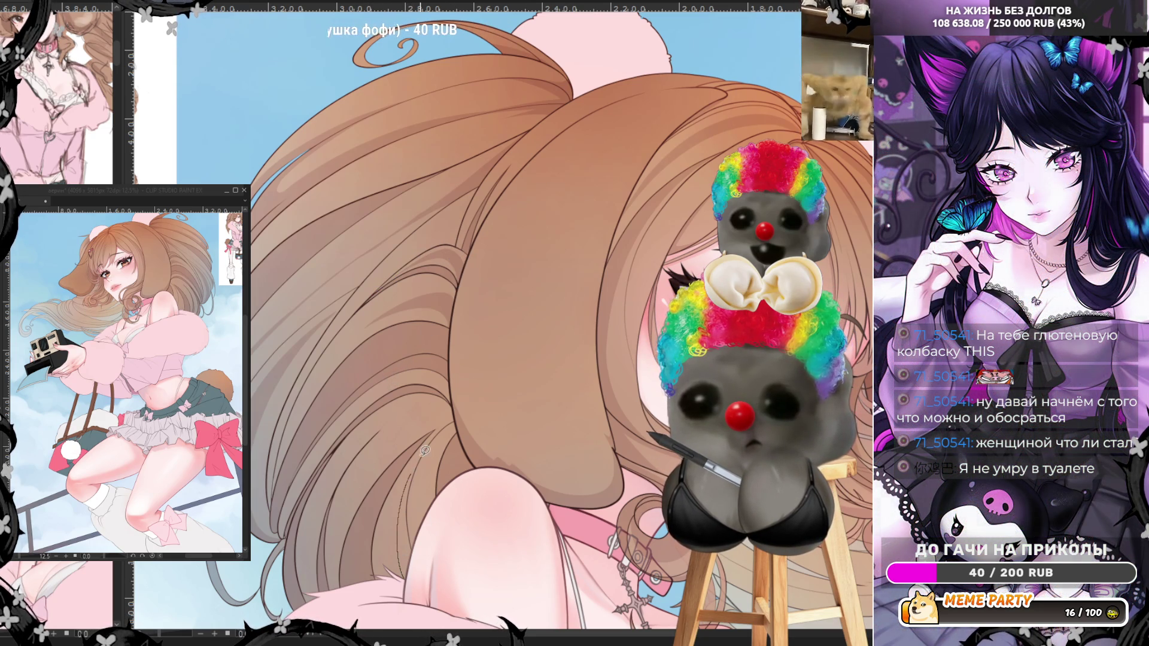
pyautogui.moveTo(423, 452); pyautogui.dragTo(413, 522)
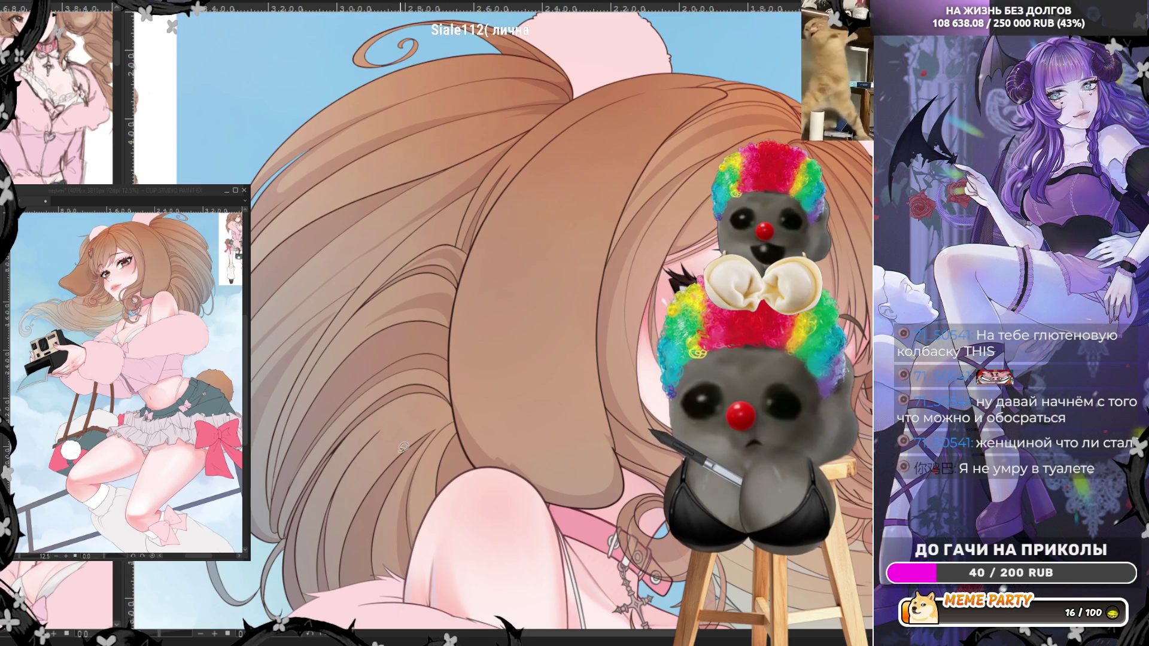
pyautogui.moveTo(342, 524)
pyautogui.mouseDown()
pyautogui.moveTo(437, 406)
pyautogui.moveTo(344, 530)
pyautogui.moveTo(339, 585)
pyautogui.mouseUp()
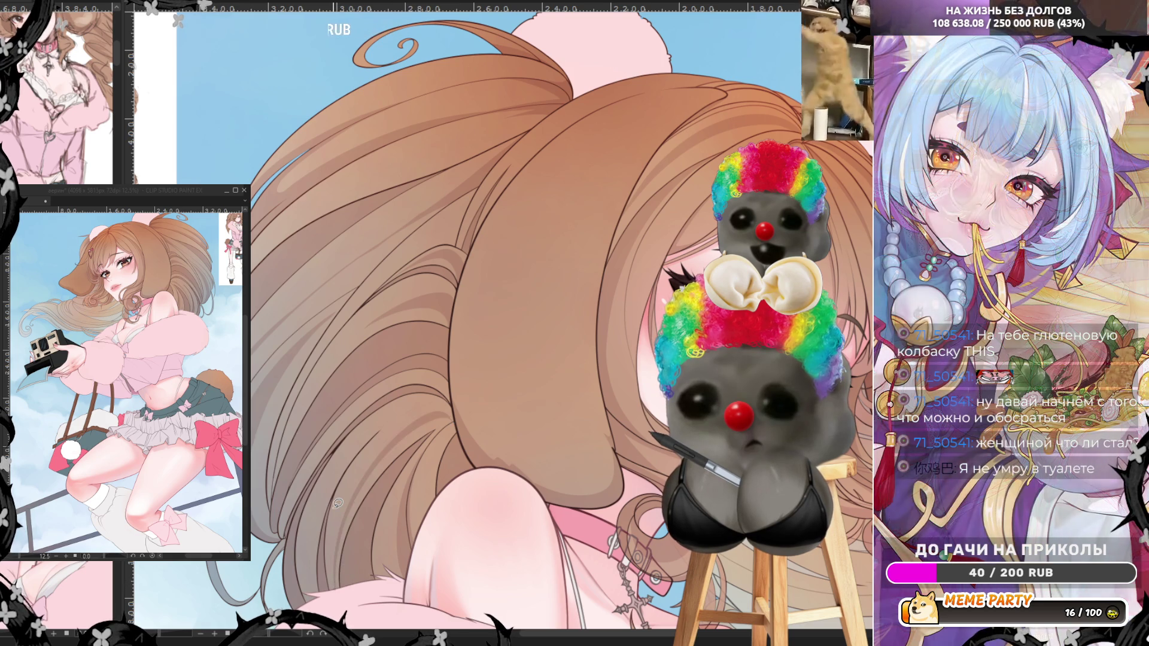
# - Zoom to the hair below the face and draw a thin strand across it, discarding two attempts
pyautogui.hotkey('ctrl', '-')
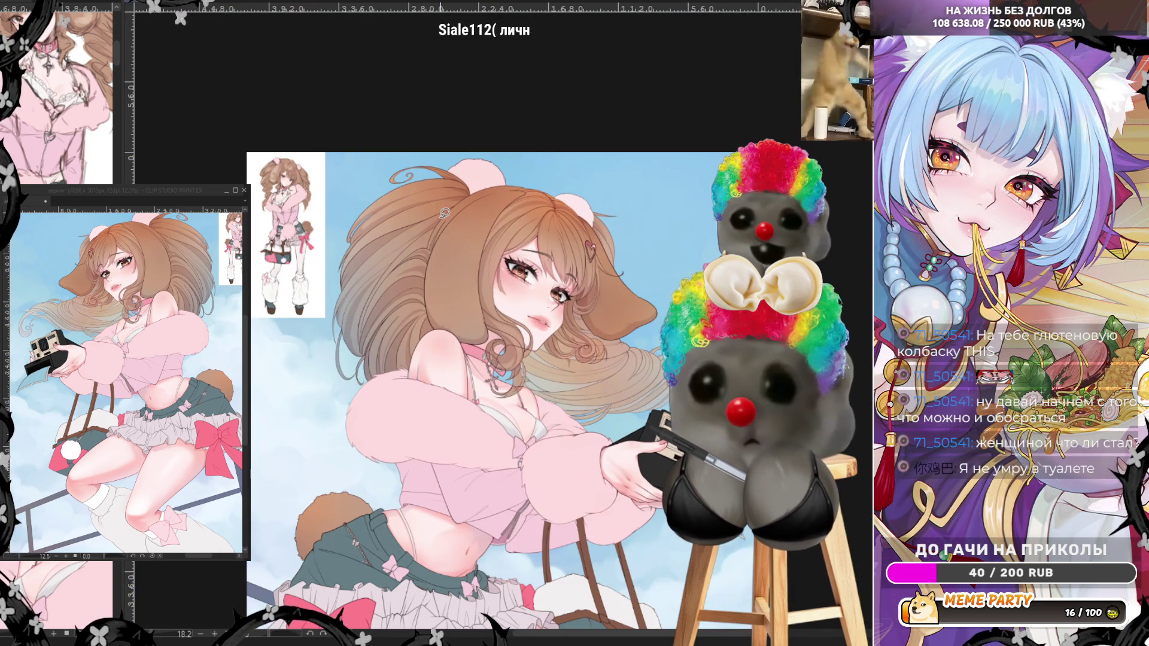
pyautogui.scroll(5, 646, 392)
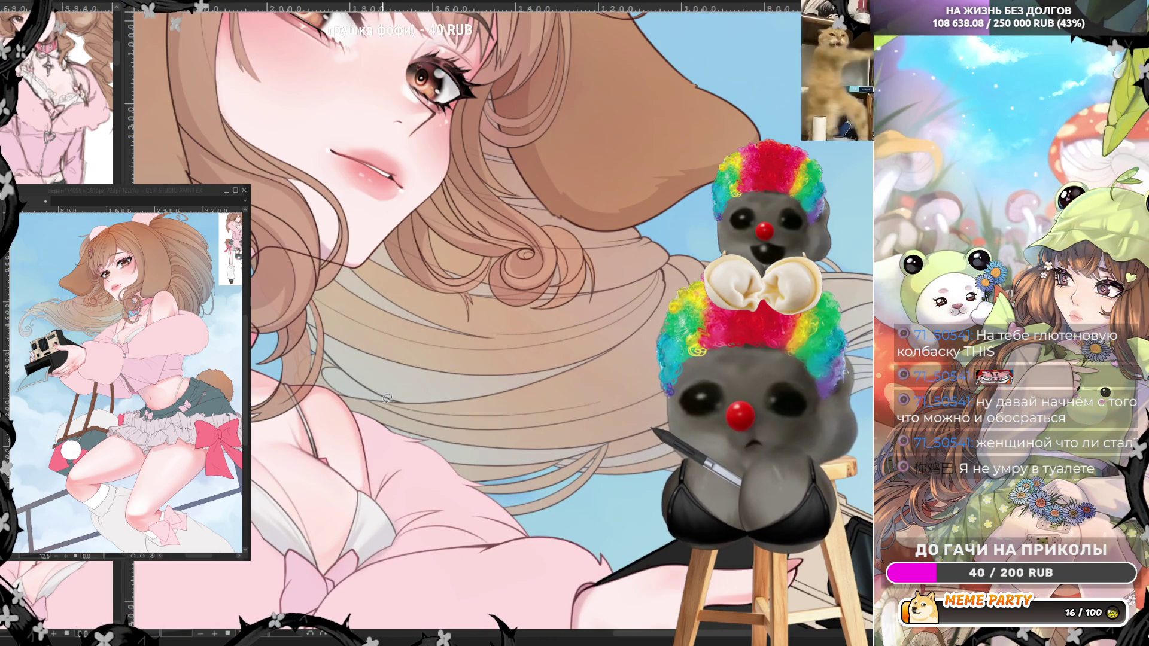
pyautogui.moveTo(371, 402); pyautogui.dragTo(546, 411)
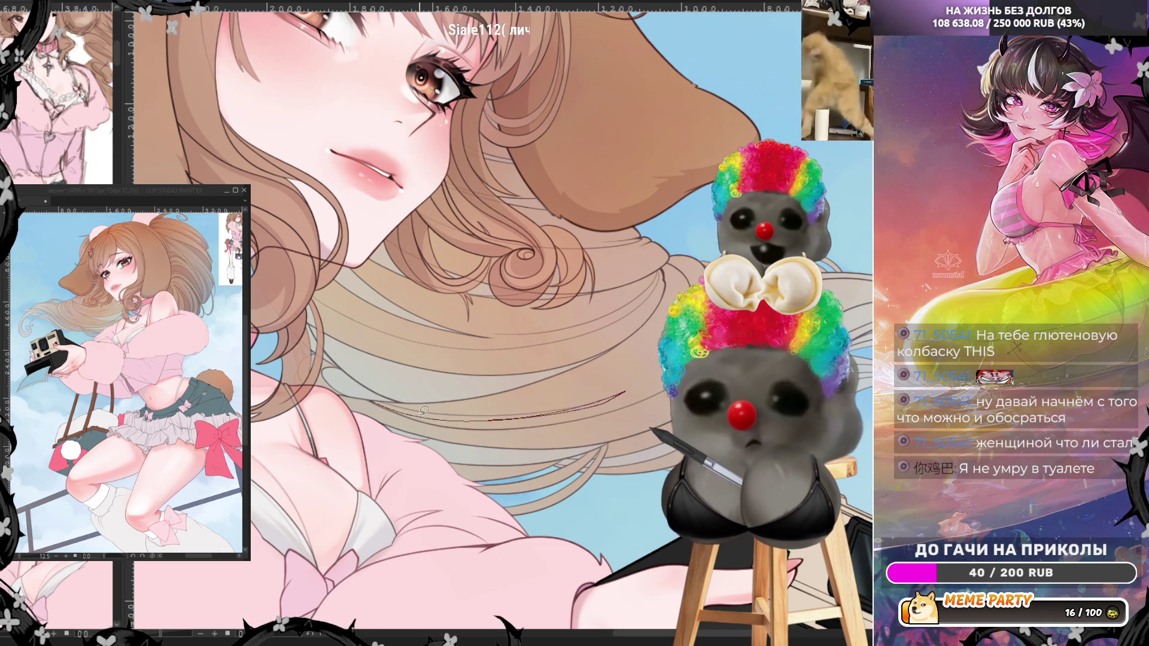
pyautogui.hotkey('ctrl', 'z')
pyautogui.moveTo(372, 396)
pyautogui.mouseDown()
pyautogui.moveTo(437, 419)
pyautogui.moveTo(593, 407)
pyautogui.mouseUp()
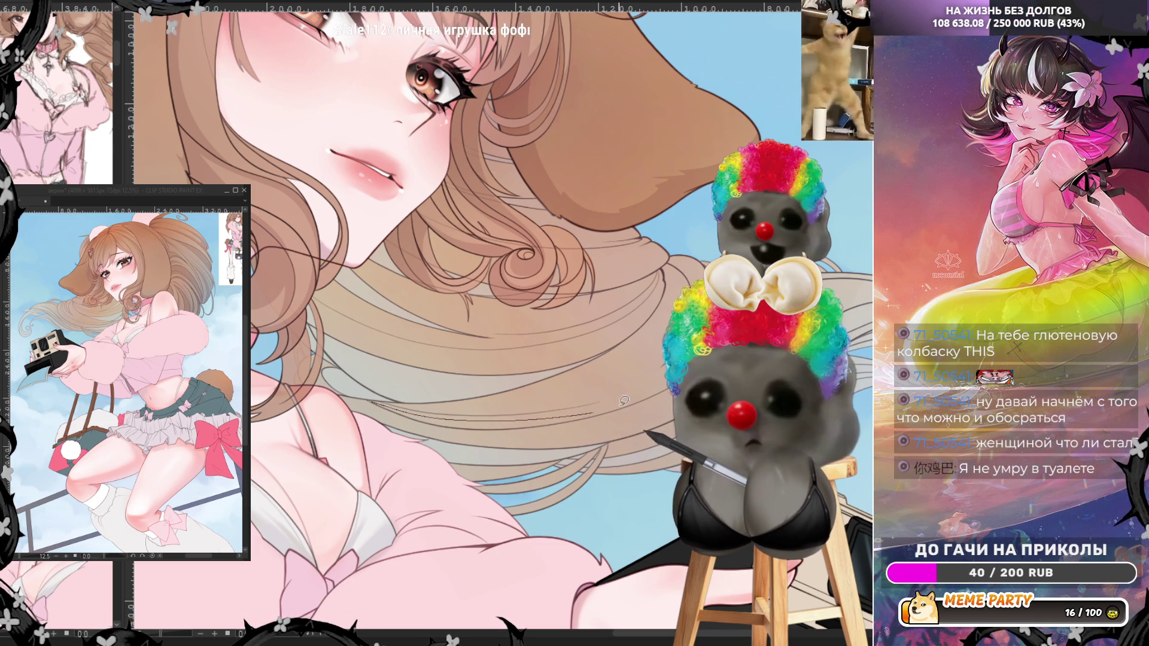
pyautogui.hotkey('ctrl', 'z')
pyautogui.moveTo(383, 397)
pyautogui.mouseDown()
pyautogui.moveTo(479, 413)
pyautogui.moveTo(587, 405)
pyautogui.moveTo(526, 389)
pyautogui.mouseUp()
# - Fill a shaded sliver and lay several faint strands along the hair
pyautogui.moveTo(394, 399); pyautogui.dragTo(396, 399)
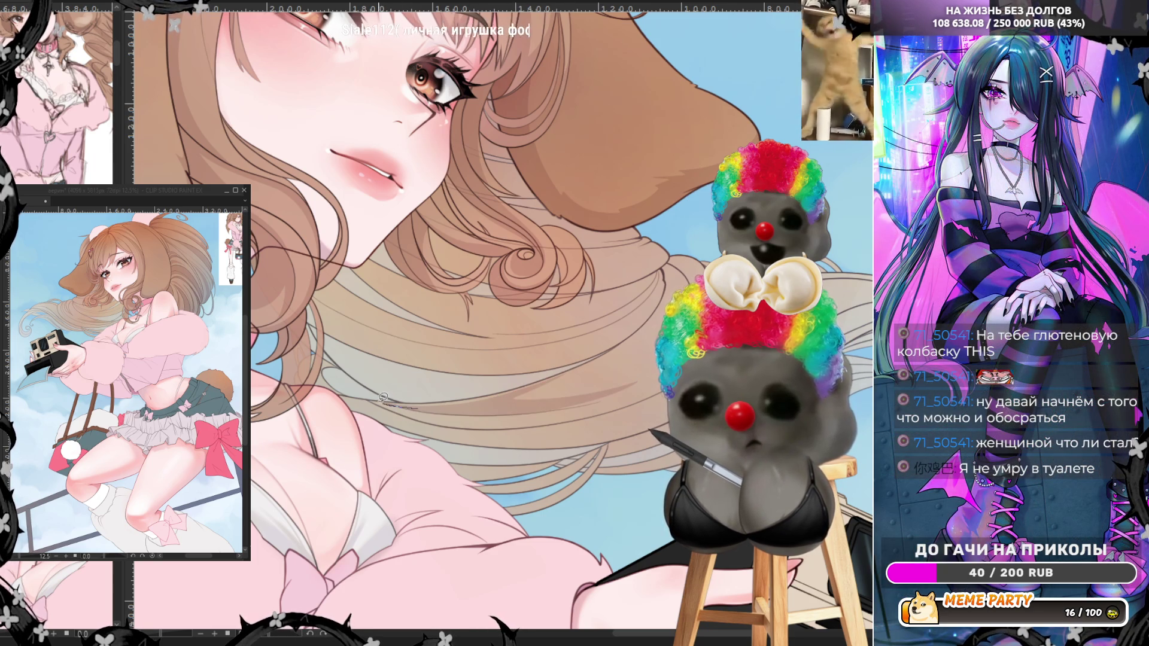
pyautogui.moveTo(383, 397); pyautogui.dragTo(419, 405)
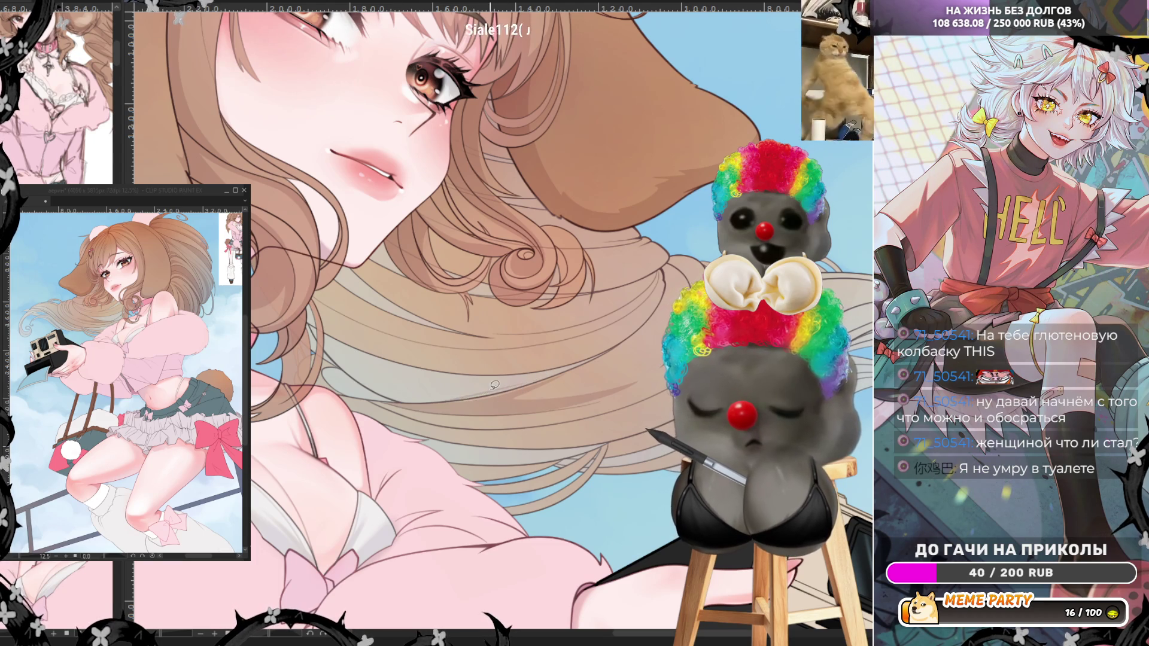
pyautogui.moveTo(440, 406); pyautogui.dragTo(581, 367)
pyautogui.moveTo(512, 392); pyautogui.dragTo(601, 393)
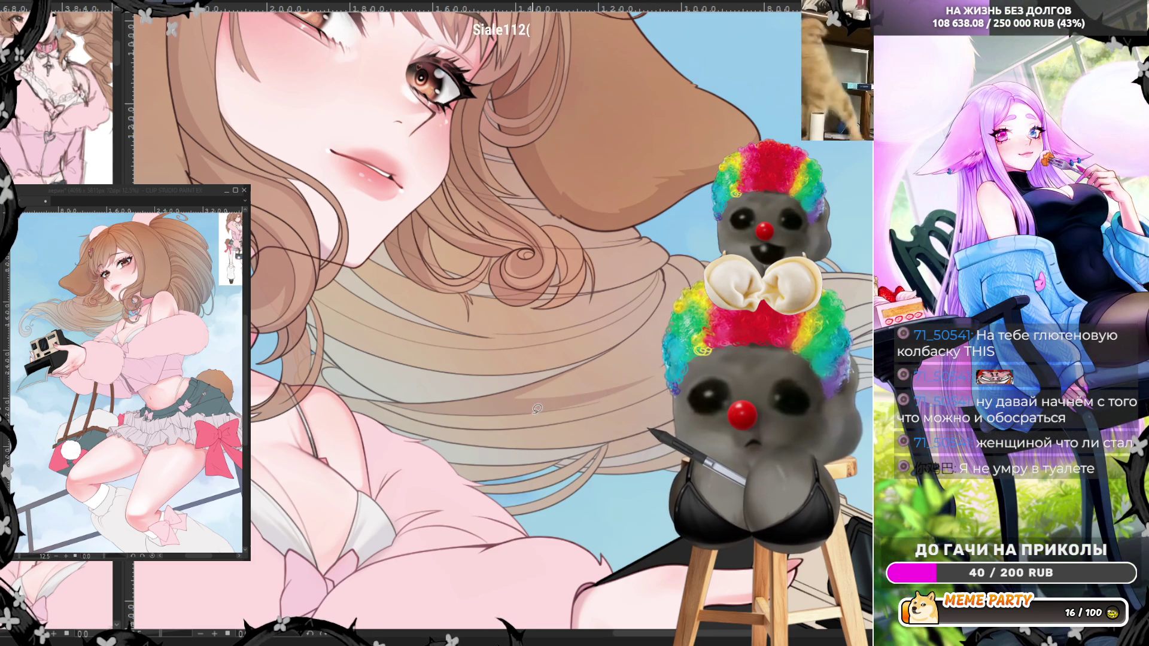
pyautogui.moveTo(537, 409); pyautogui.dragTo(624, 391)
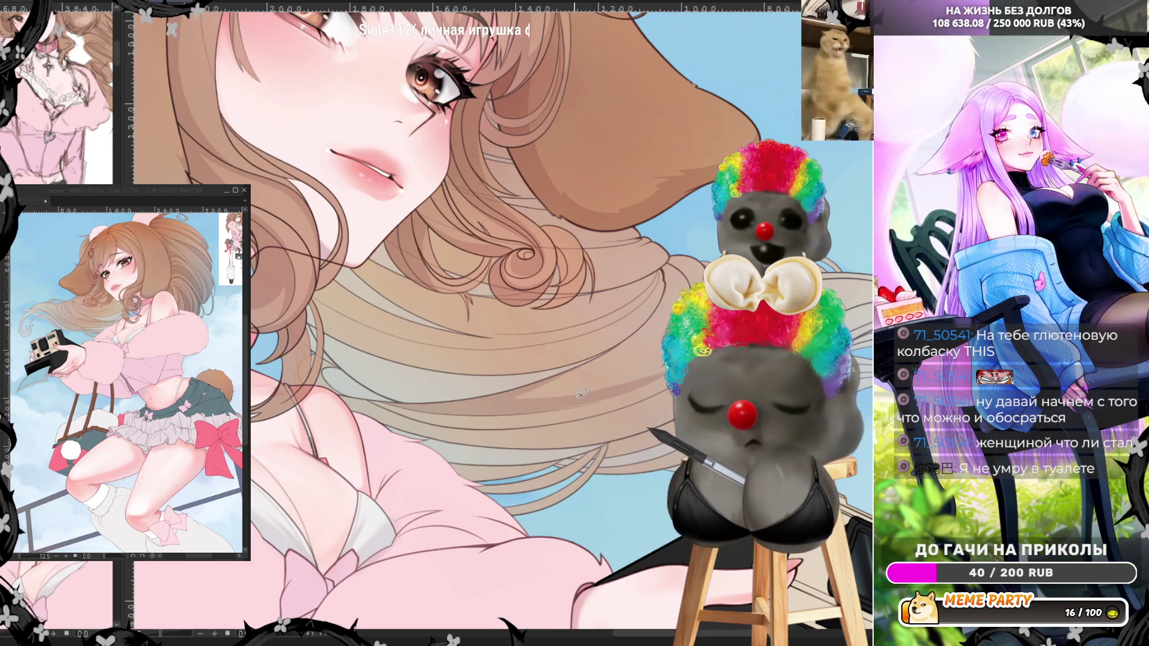
pyautogui.moveTo(516, 406); pyautogui.dragTo(589, 408)
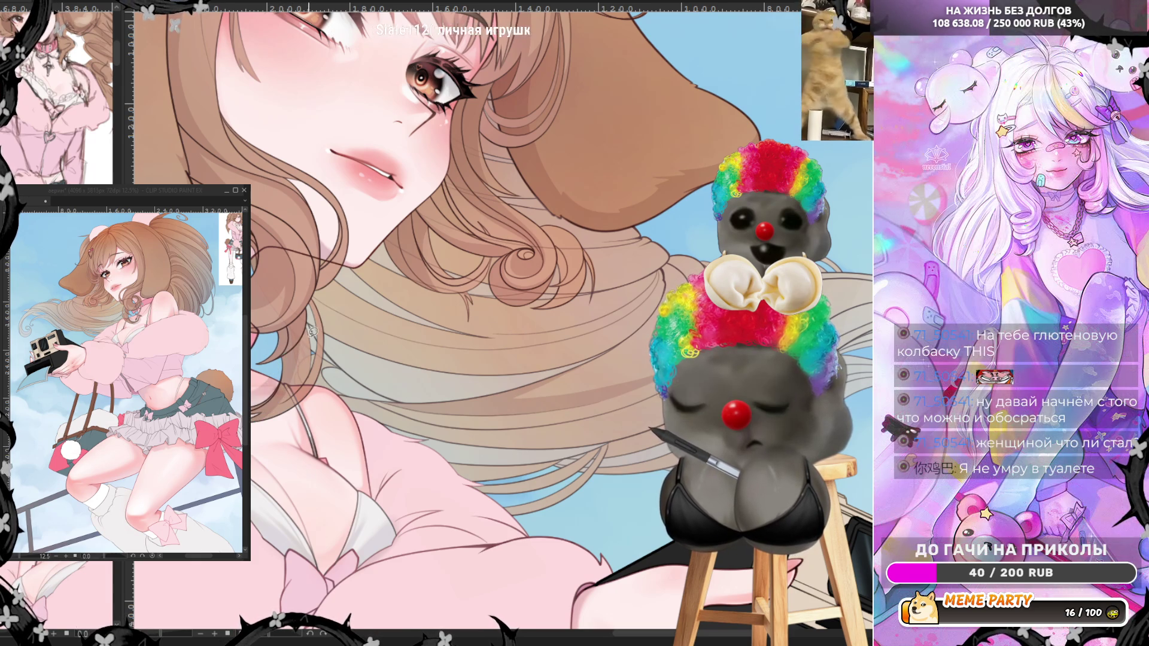
# - Draw a thin line following the hair curve beside the cross pendant, after undoing two attempts
pyautogui.scroll(6, 306, 340)
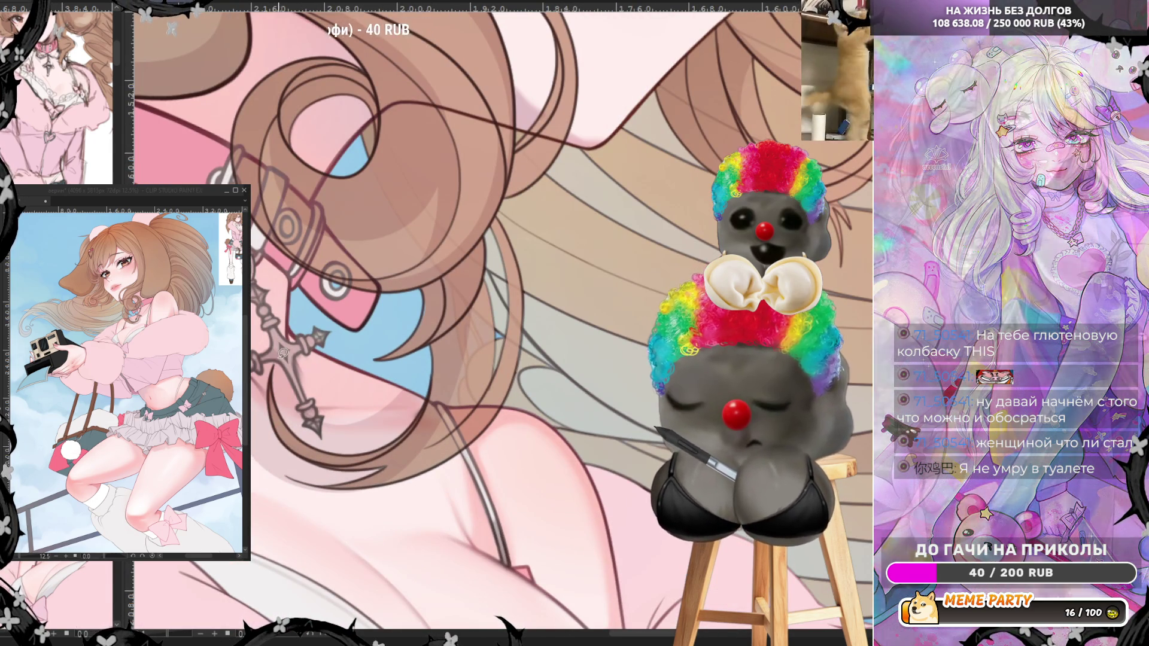
pyautogui.moveTo(279, 333); pyautogui.dragTo(272, 381)
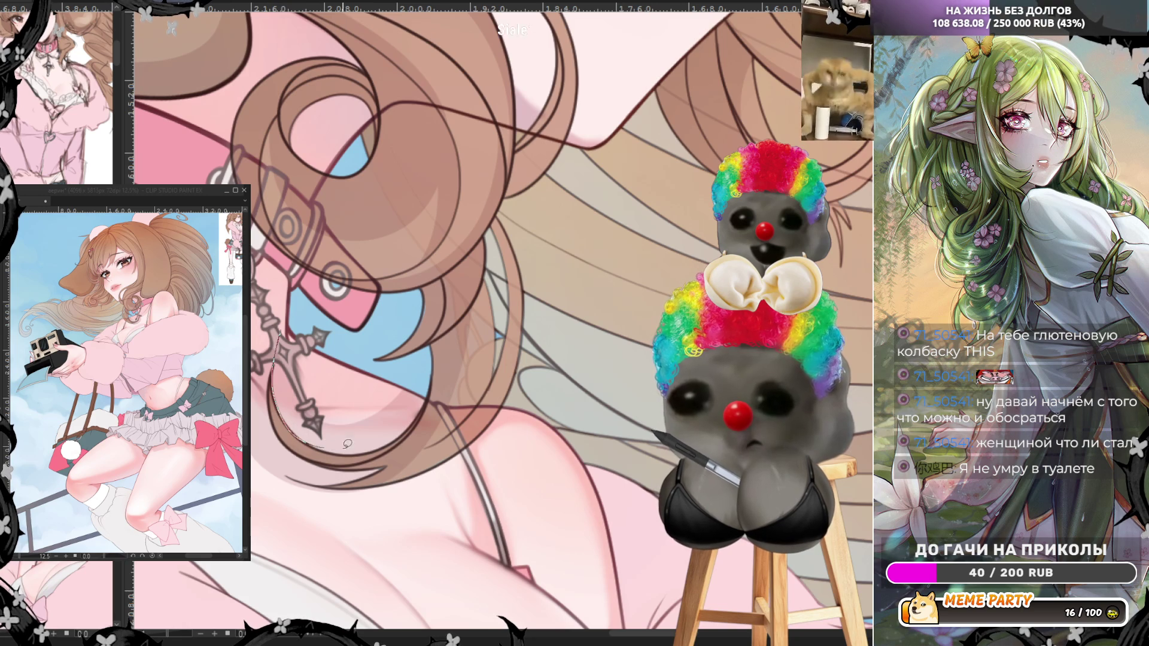
pyautogui.hotkey('ctrl', 'z')
pyautogui.moveTo(309, 434)
pyautogui.mouseDown()
pyautogui.moveTo(344, 451)
pyautogui.moveTo(408, 433)
pyautogui.moveTo(432, 388)
pyautogui.mouseUp()
pyautogui.hotkey('ctrl', 'z')
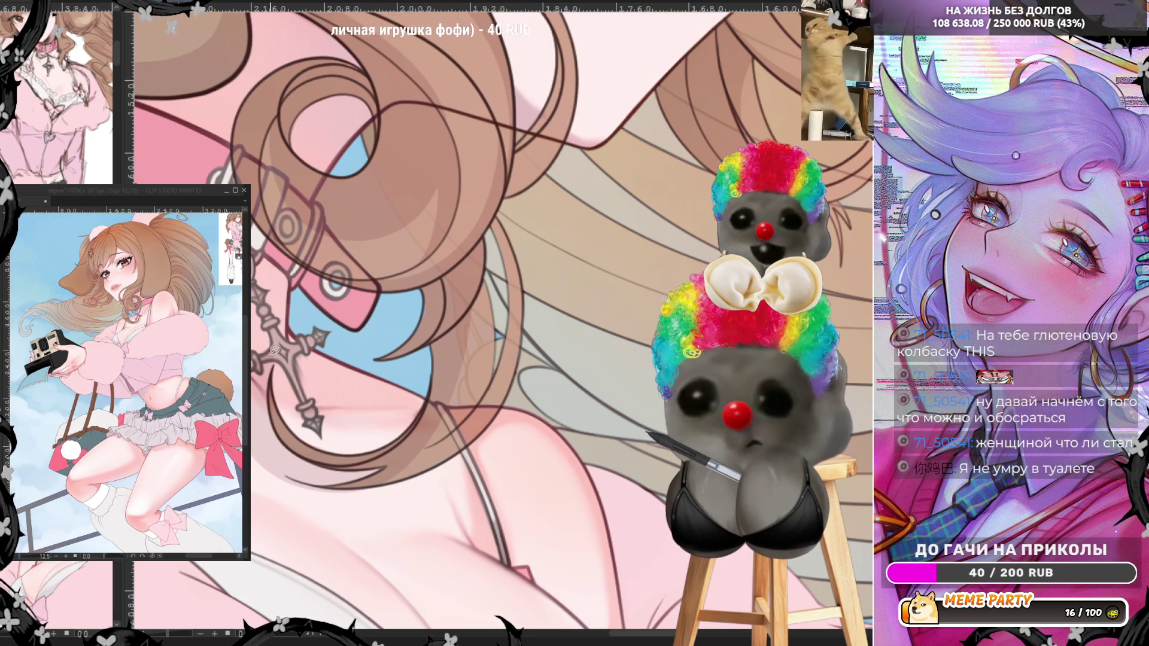
pyautogui.moveTo(285, 319)
pyautogui.mouseDown()
pyautogui.moveTo(277, 431)
pyautogui.moveTo(318, 460)
pyautogui.moveTo(386, 466)
pyautogui.moveTo(299, 478)
pyautogui.moveTo(390, 489)
pyautogui.moveTo(300, 489)
pyautogui.mouseUp()
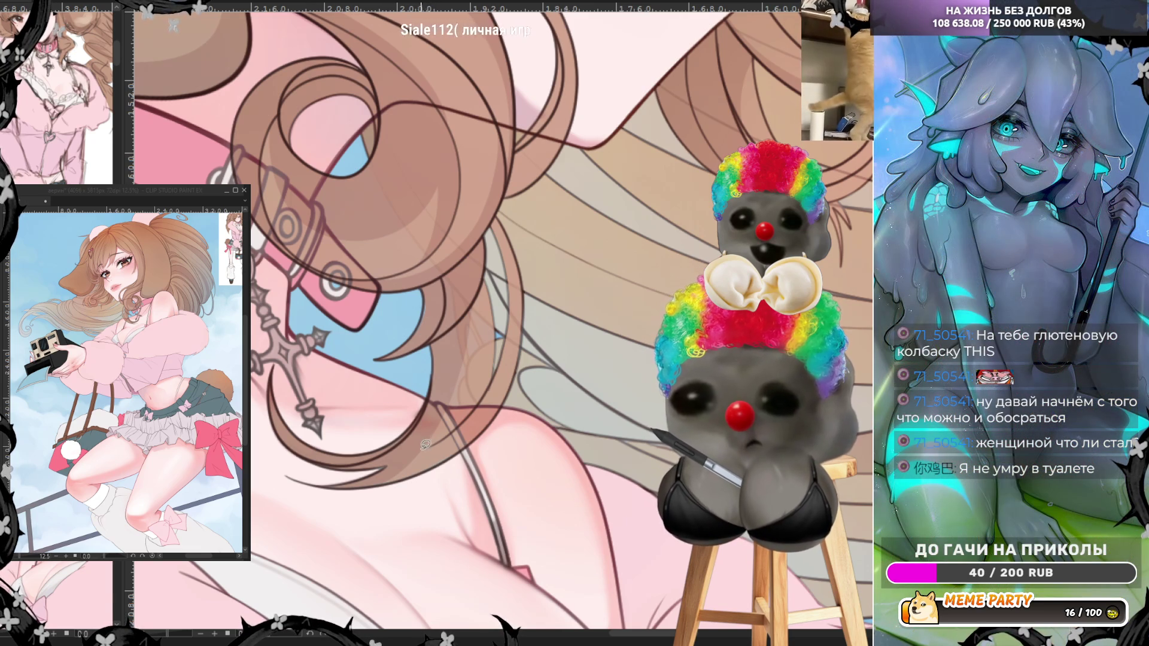
# - Try extra strokes near the hair, erasing and undoing them all
pyautogui.moveTo(419, 446)
pyautogui.mouseDown()
pyautogui.moveTo(489, 421)
pyautogui.moveTo(508, 397)
pyautogui.mouseUp()
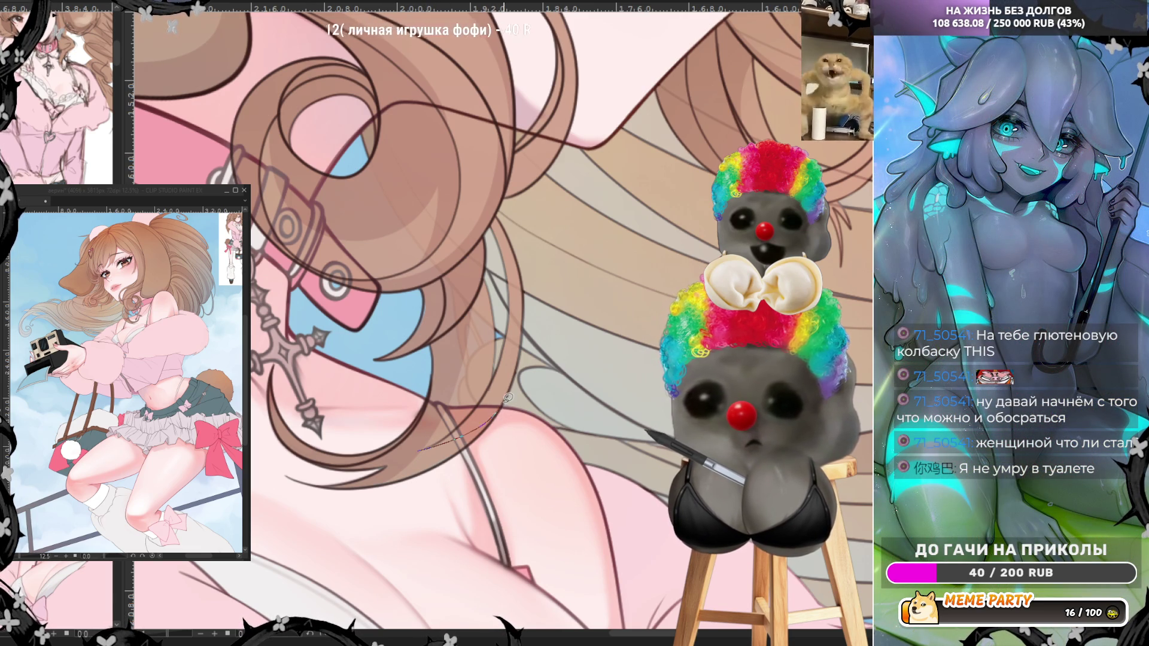
pyautogui.moveTo(471, 444)
pyautogui.mouseDown()
pyautogui.moveTo(393, 480)
pyautogui.moveTo(365, 479)
pyautogui.mouseUp()
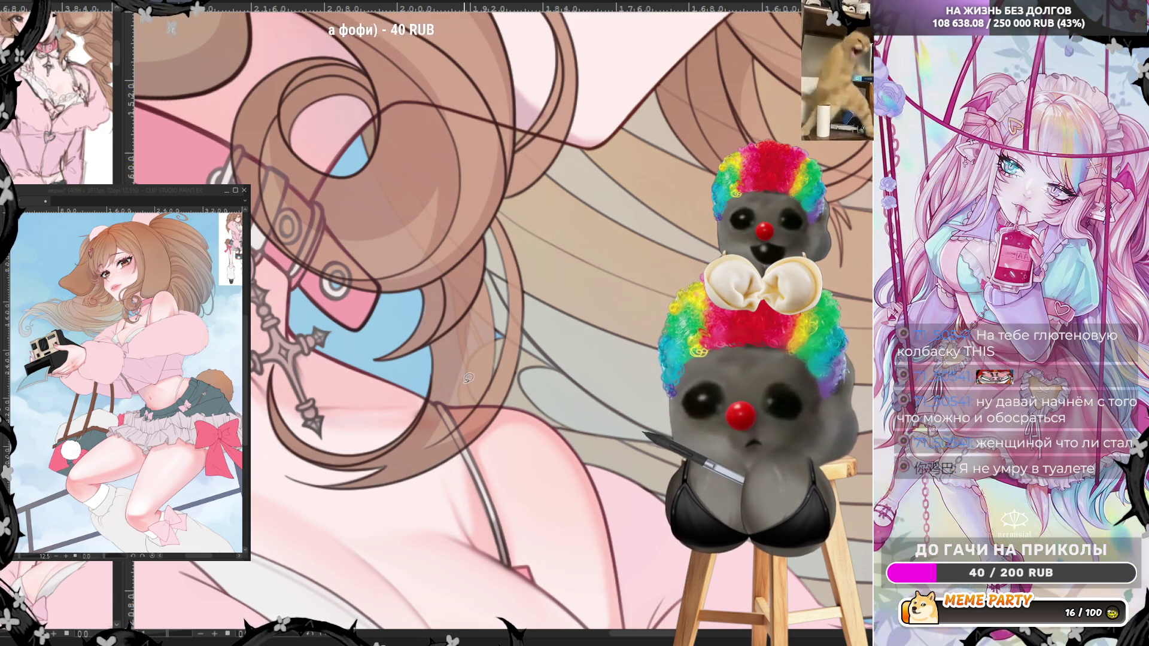
pyautogui.moveTo(470, 309); pyautogui.dragTo(473, 413)
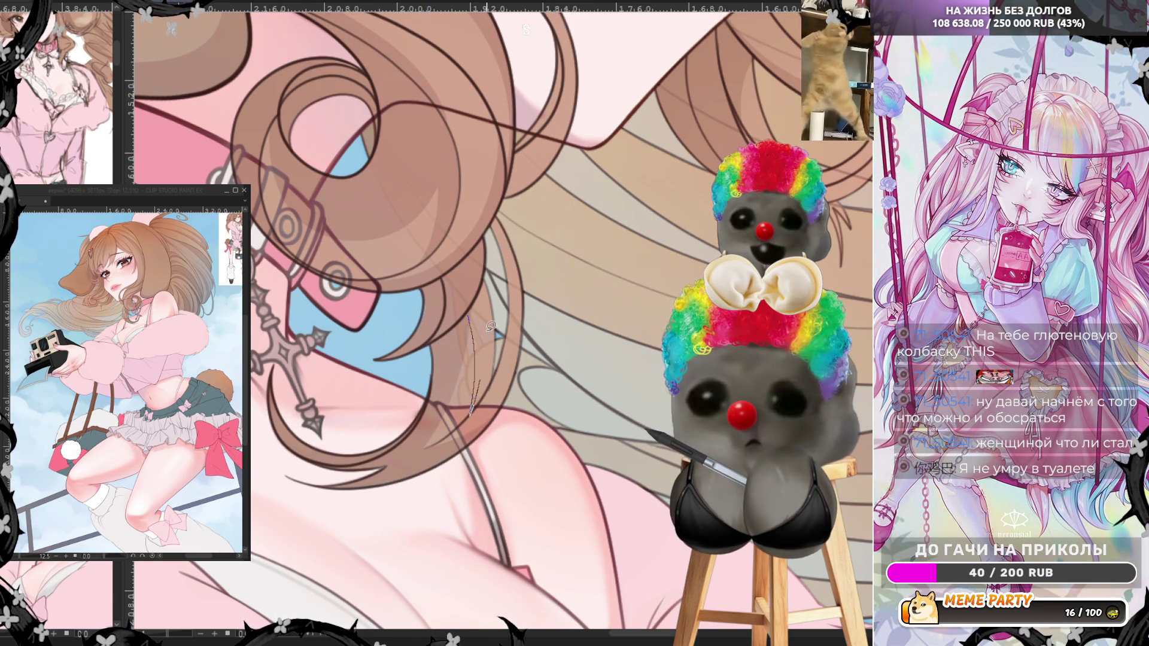
pyautogui.hotkey('ctrl', 'z')
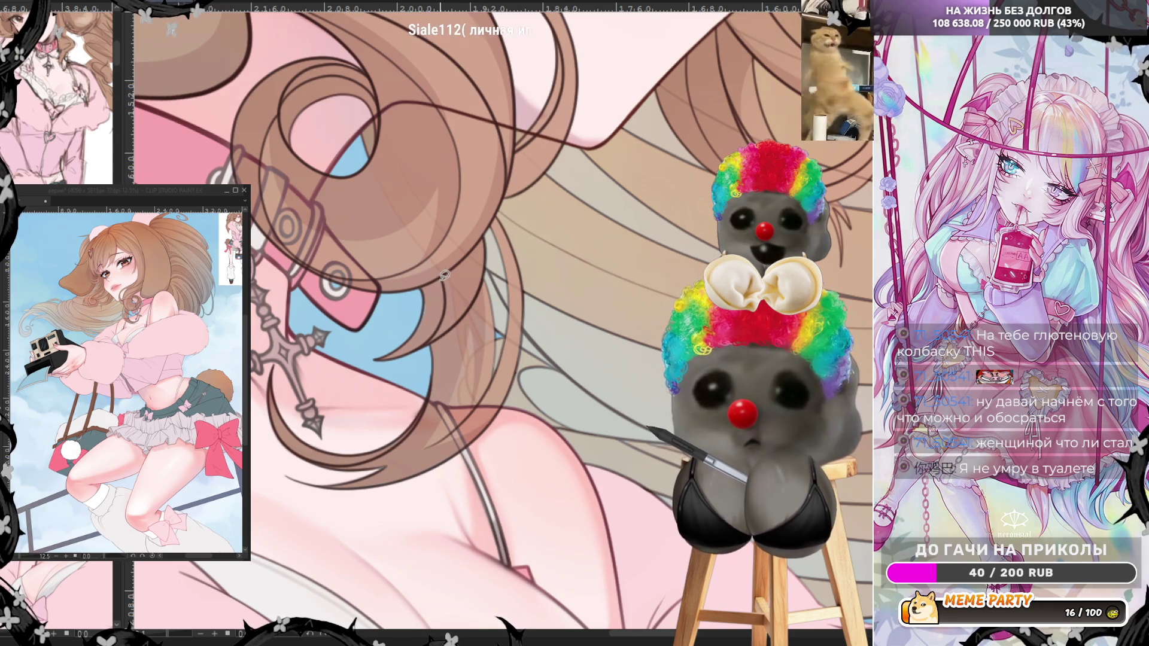
pyautogui.moveTo(440, 281)
pyautogui.mouseDown()
pyautogui.moveTo(389, 364)
pyautogui.moveTo(355, 364)
pyautogui.moveTo(386, 342)
pyautogui.mouseUp()
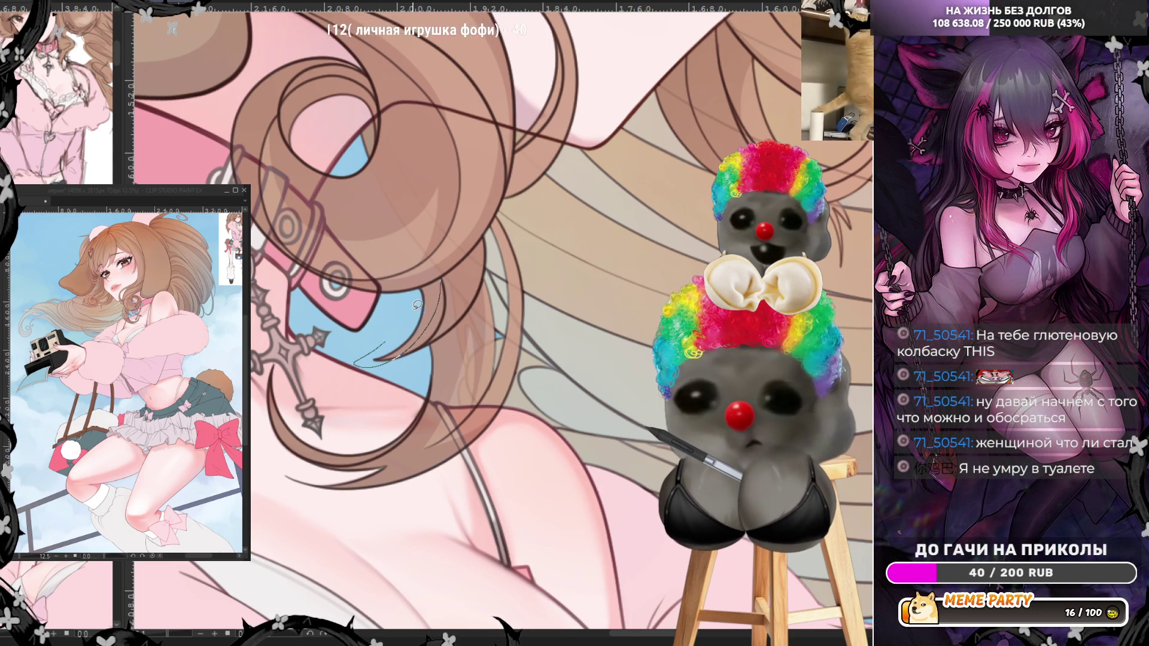
pyautogui.hotkey('ctrl', 'z')
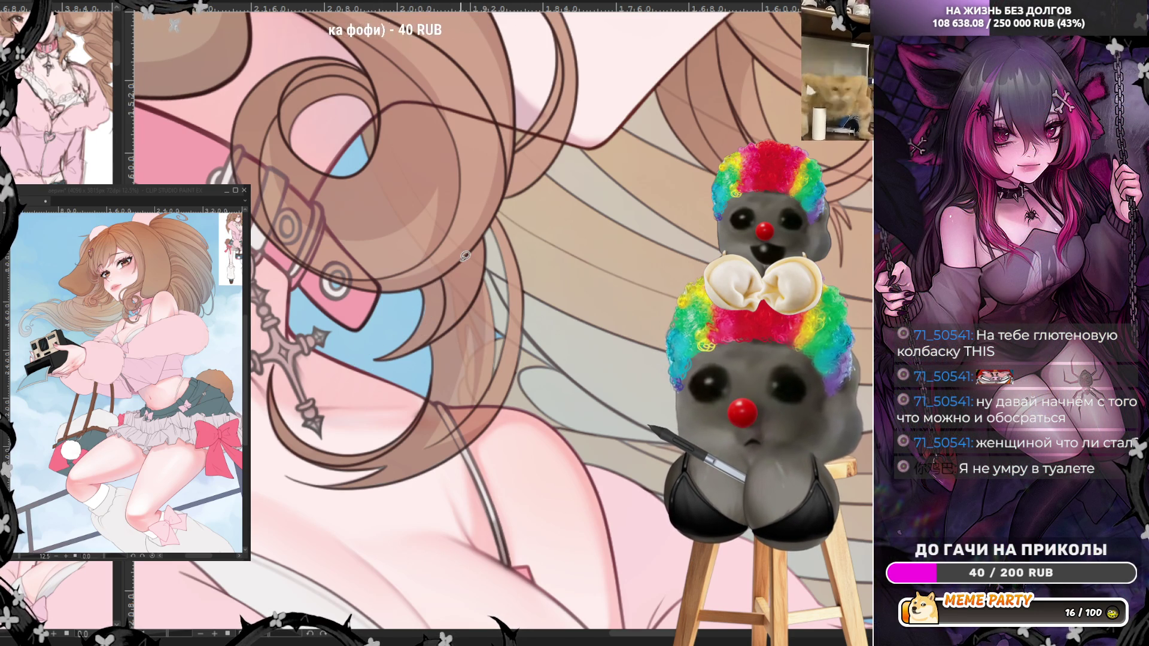
pyautogui.scroll(-5, 465, 256)
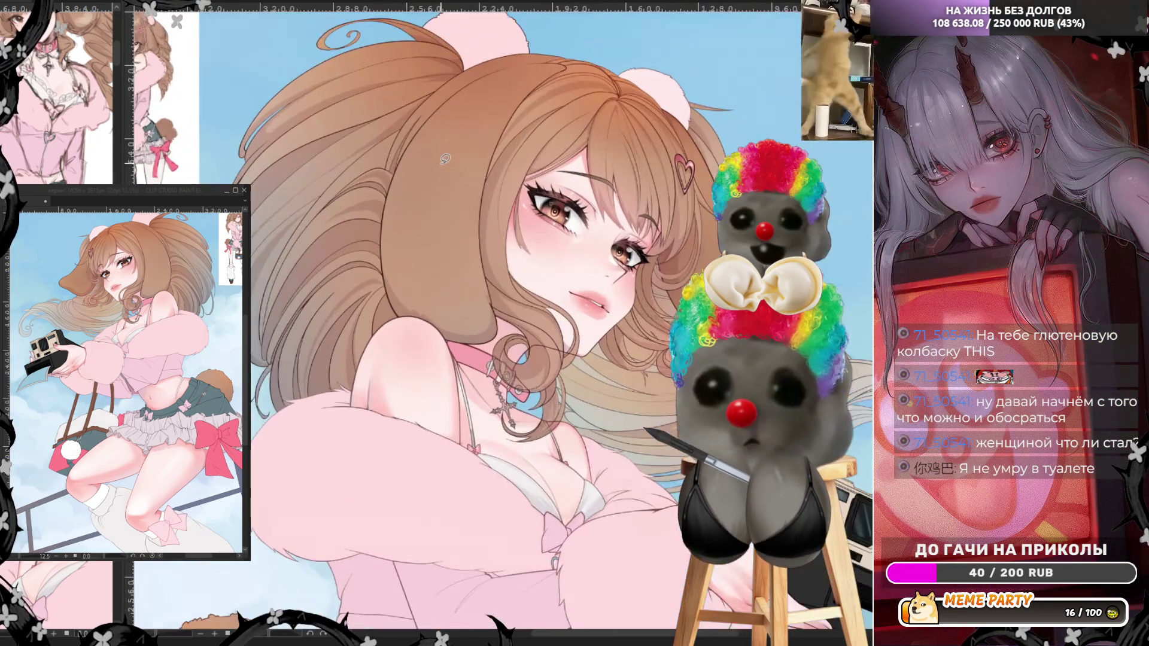
# - Draw thin edge lines along the hair lock beside the eye and fill shading on it
pyautogui.scroll(4, 445, 158)
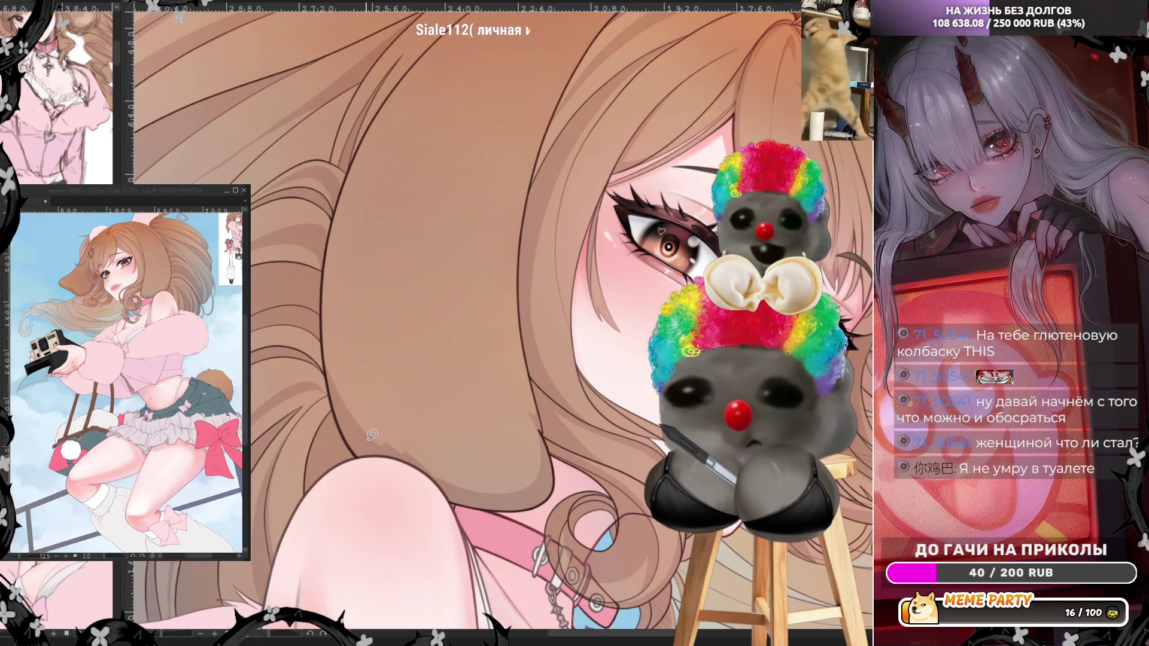
pyautogui.moveTo(361, 408)
pyautogui.mouseDown()
pyautogui.moveTo(338, 339)
pyautogui.moveTo(350, 164)
pyautogui.moveTo(319, 312)
pyautogui.moveTo(346, 406)
pyautogui.mouseUp()
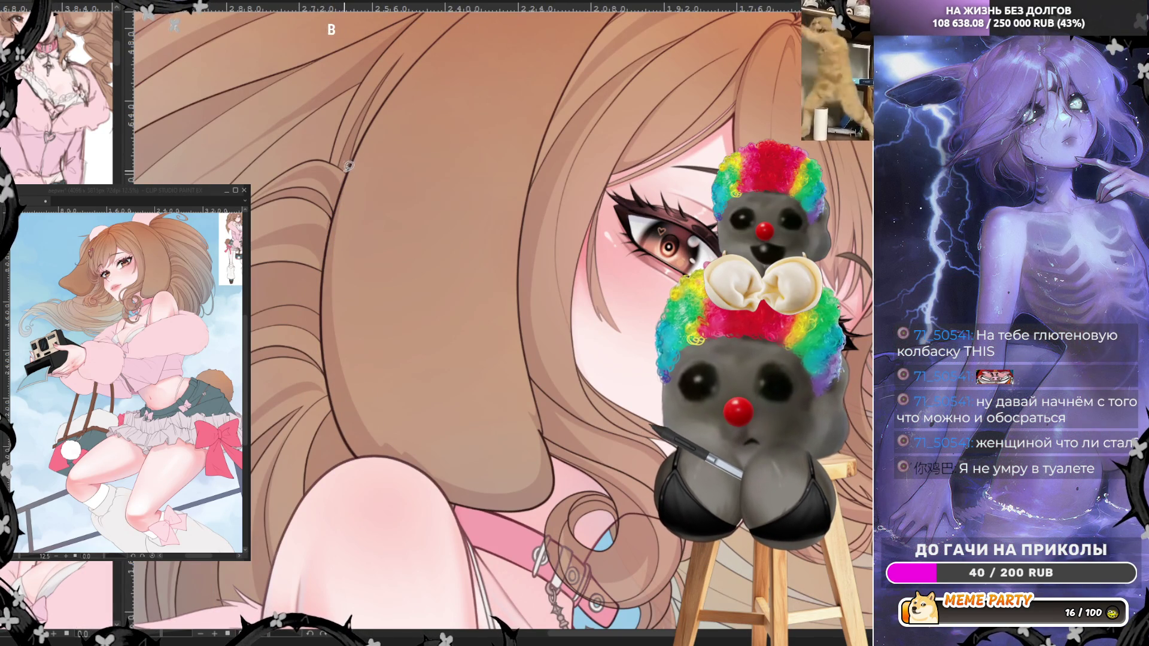
pyautogui.moveTo(344, 170)
pyautogui.mouseDown()
pyautogui.moveTo(304, 360)
pyautogui.moveTo(343, 455)
pyautogui.moveTo(351, 426)
pyautogui.moveTo(331, 273)
pyautogui.moveTo(344, 189)
pyautogui.moveTo(380, 99)
pyautogui.moveTo(405, 74)
pyautogui.mouseUp()
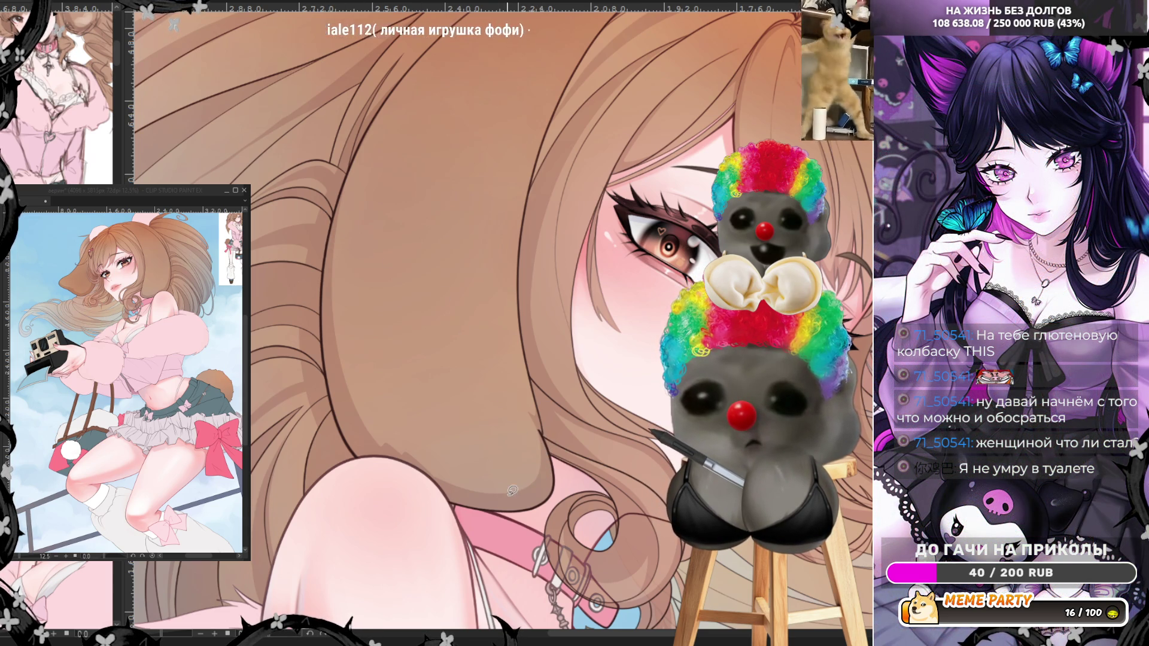
pyautogui.moveTo(513, 402)
pyautogui.mouseDown()
pyautogui.moveTo(471, 327)
pyautogui.moveTo(529, 377)
pyautogui.moveTo(531, 477)
pyautogui.moveTo(510, 378)
pyautogui.moveTo(533, 395)
pyautogui.moveTo(549, 443)
pyautogui.moveTo(522, 488)
pyautogui.mouseUp()
pyautogui.moveTo(525, 395)
pyautogui.mouseDown()
pyautogui.moveTo(526, 275)
pyautogui.moveTo(545, 416)
pyautogui.mouseUp()
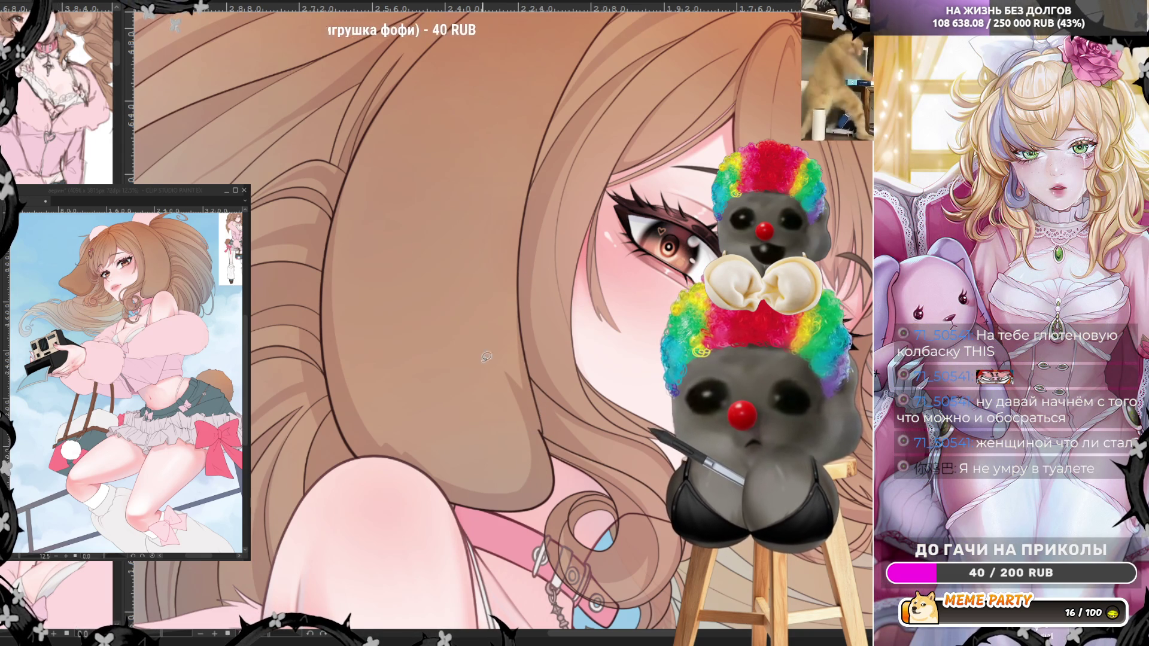
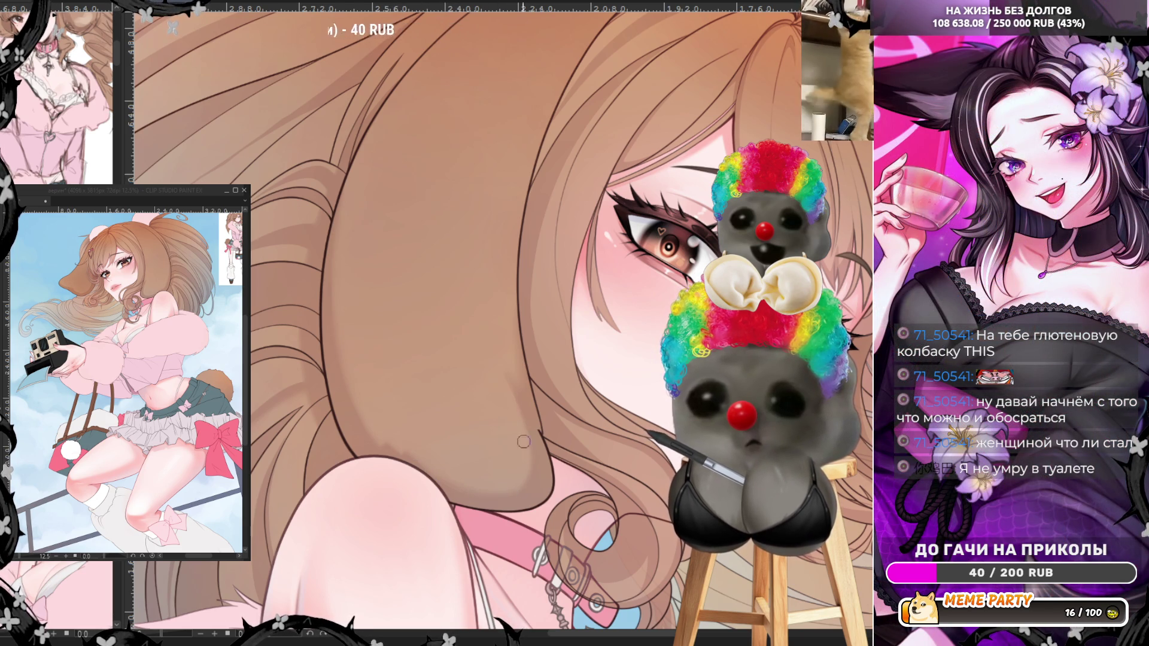
# - Lasso-select a band along the tail's lower edge where it overlaps the jacket
pyautogui.scroll(-8, 496, 367)
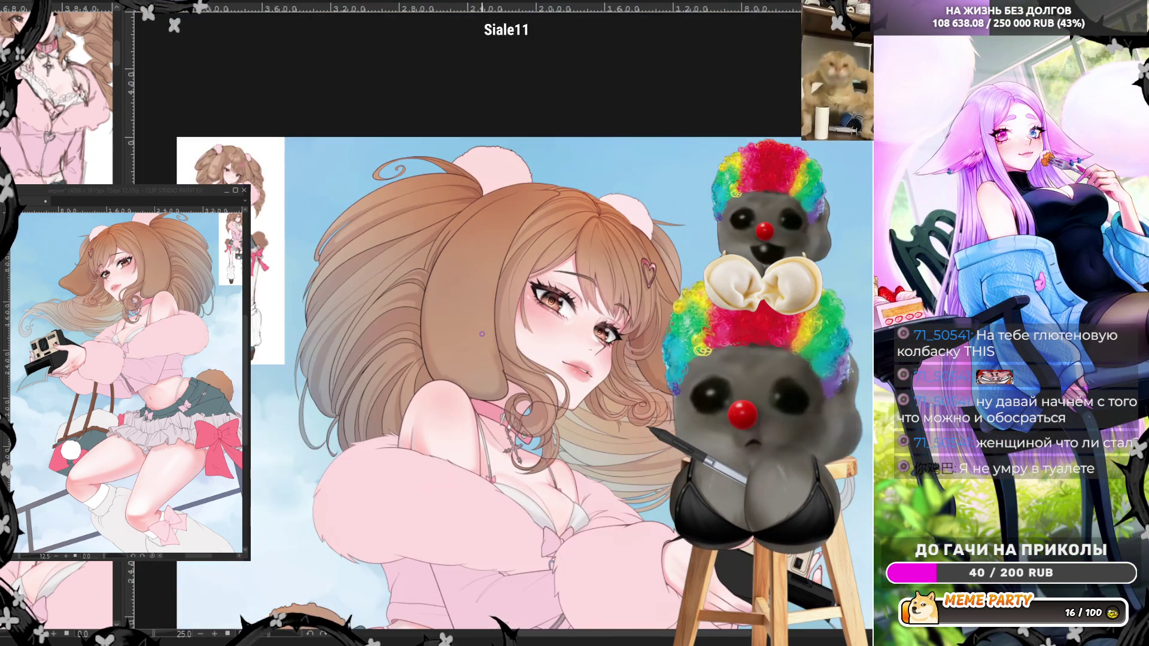
pyautogui.scroll(8, 636, 320)
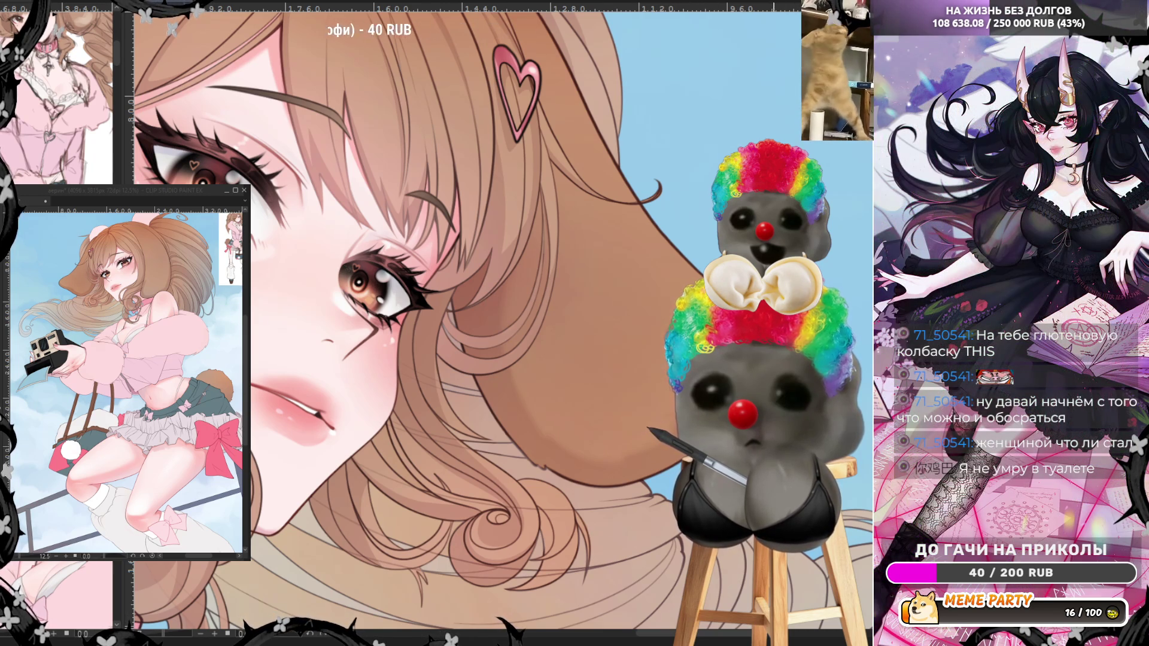
pyautogui.scroll(-5, 467, 323)
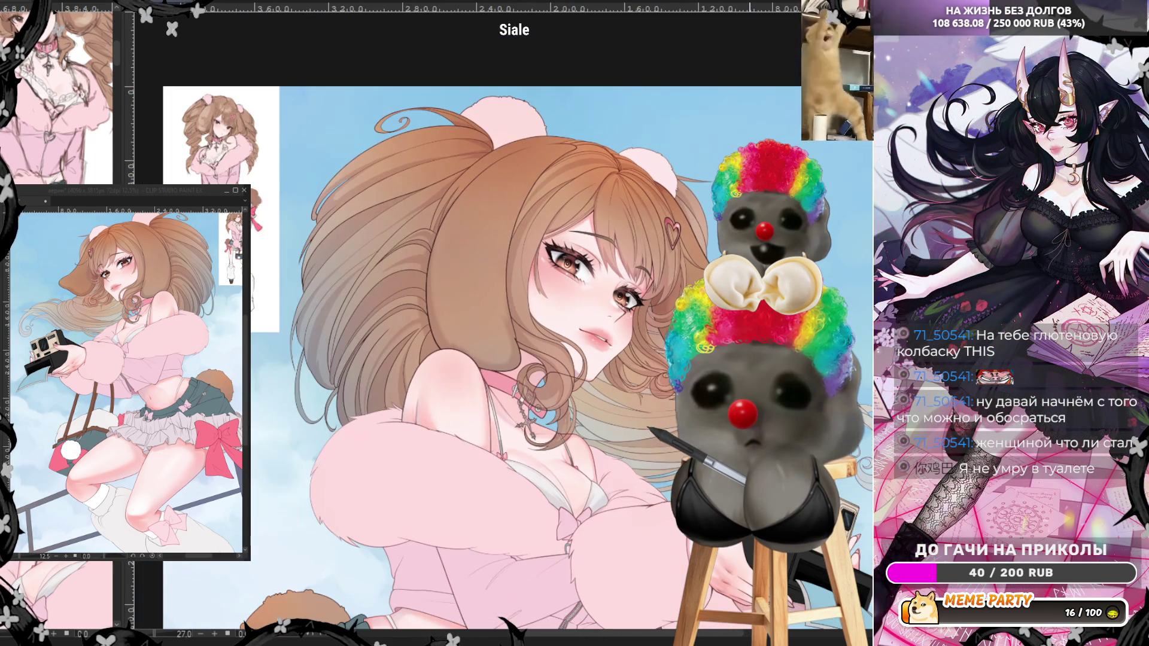
pyautogui.scroll(5, 689, 371)
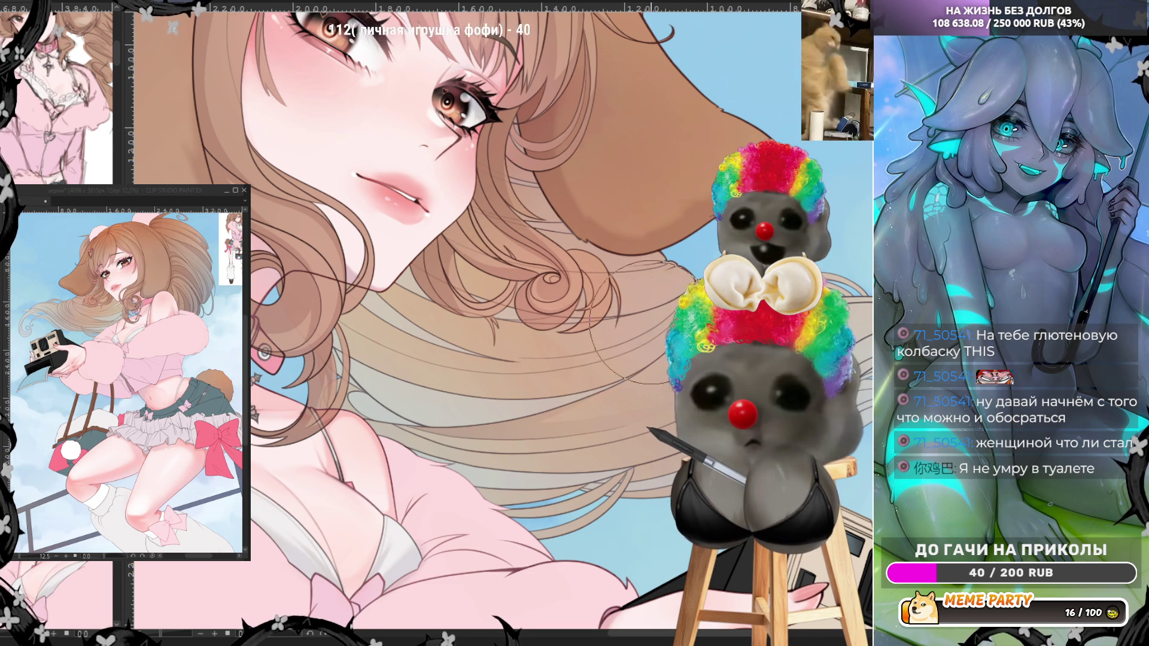
pyautogui.scroll(-1, 559, 323)
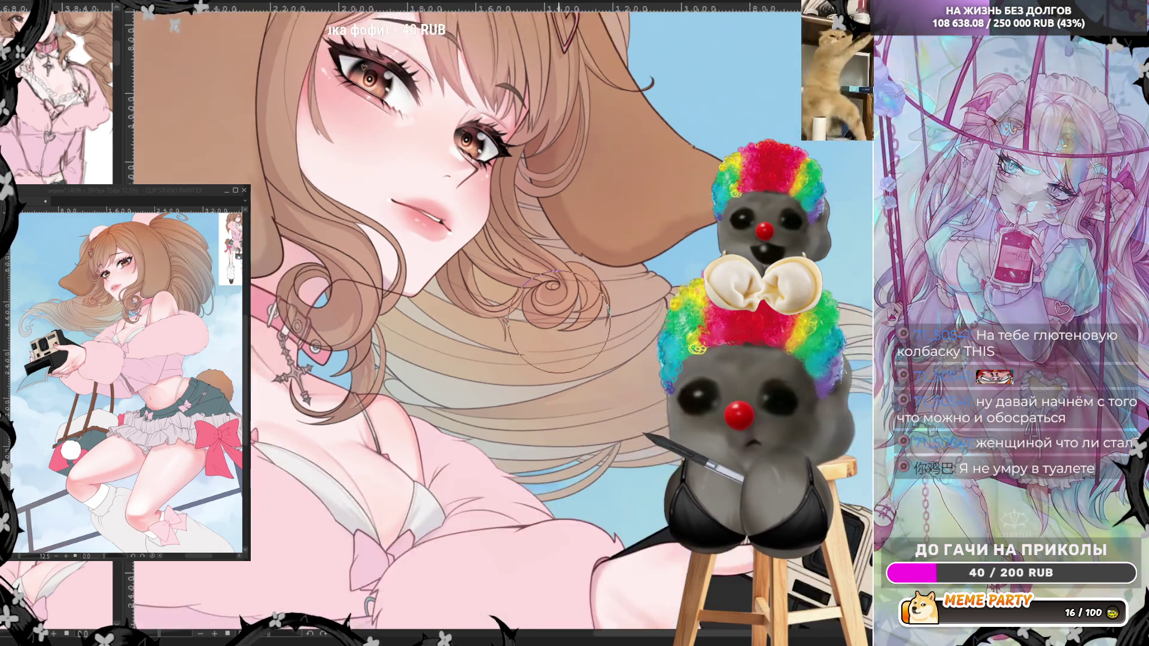
pyautogui.scroll(-3, 559, 322)
pyautogui.scroll(2, 507, 187)
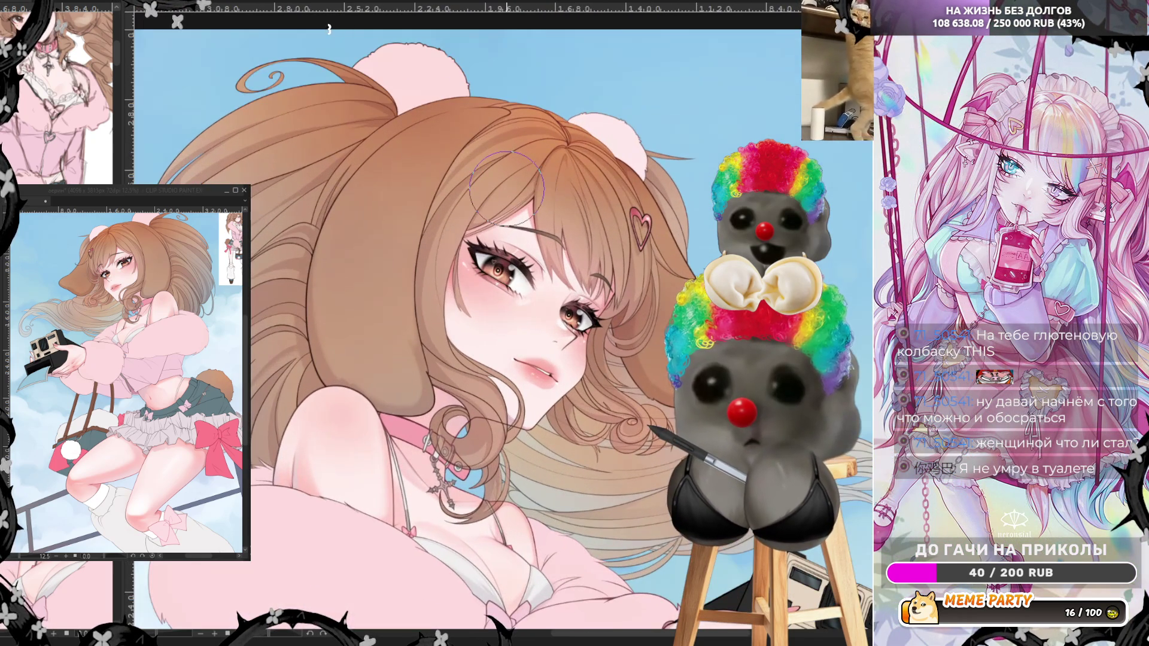
pyautogui.scroll(1, 512, 164)
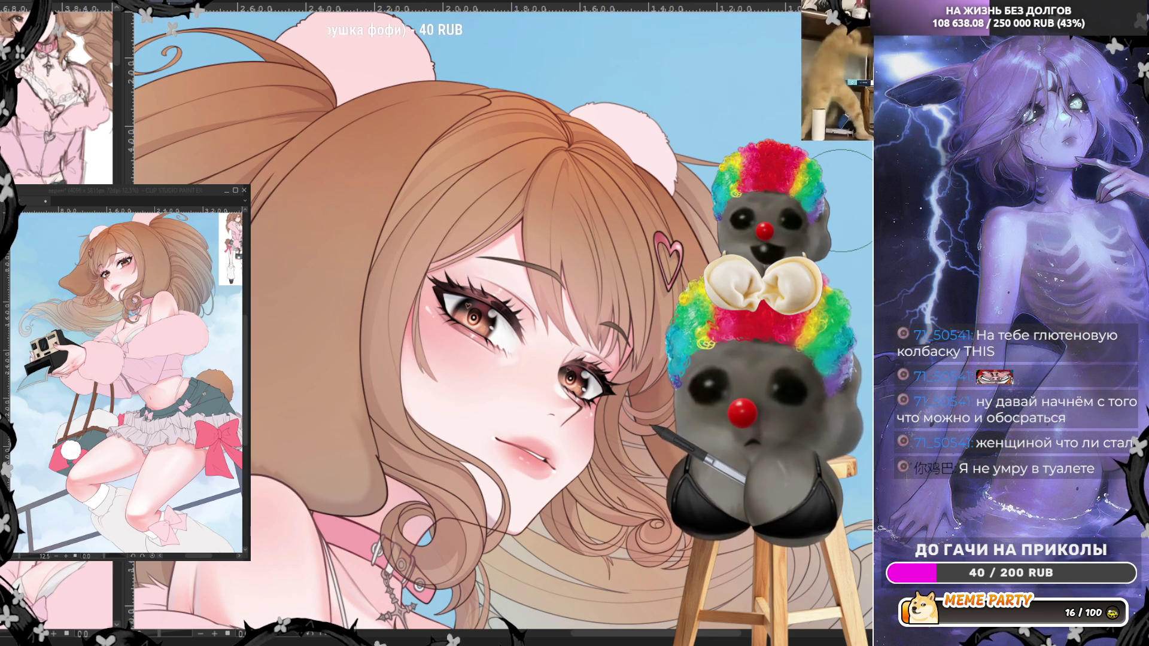
pyautogui.scroll(-2, 841, 200)
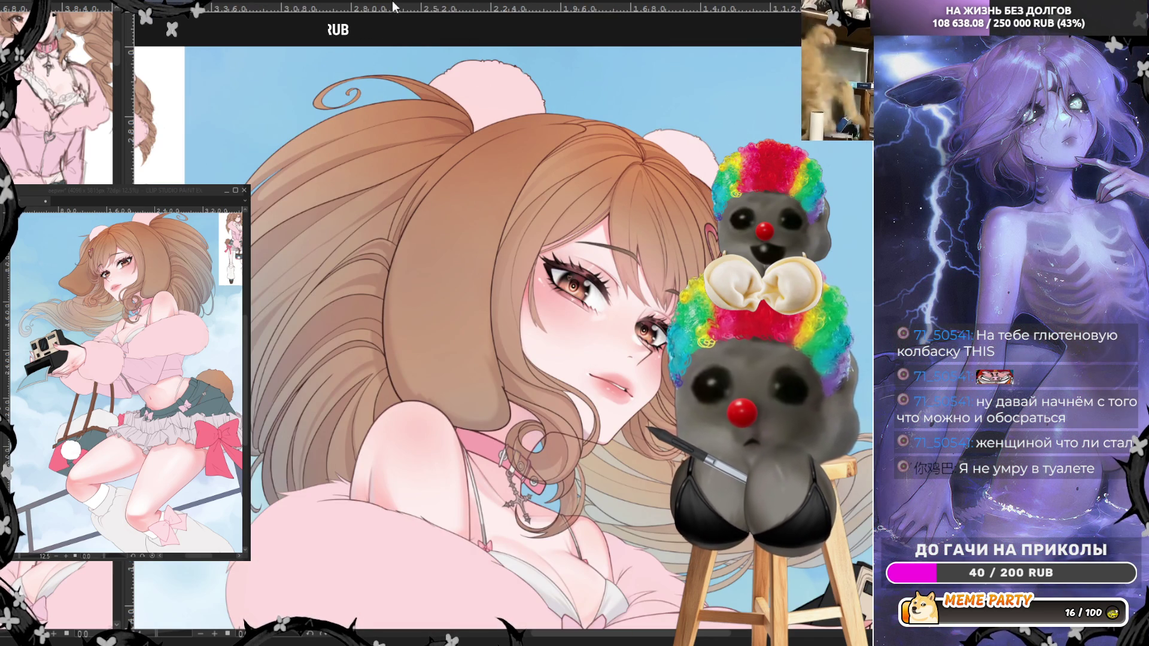
pyautogui.scroll(-3, 527, 108)
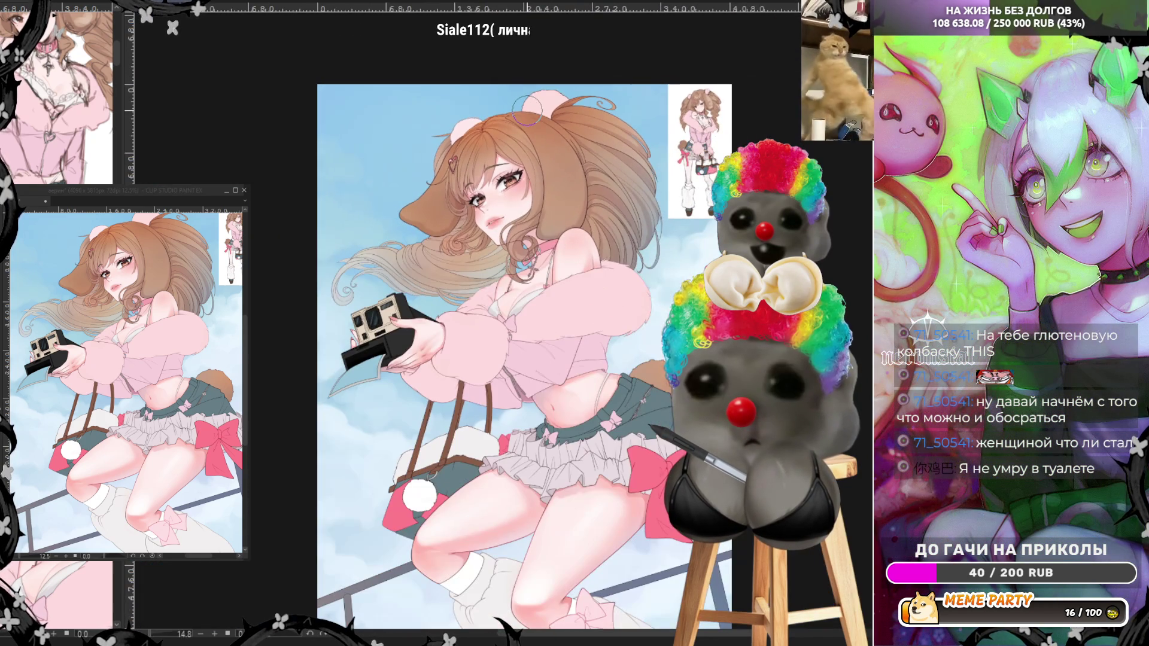
pyautogui.scroll(-1, 526, 111)
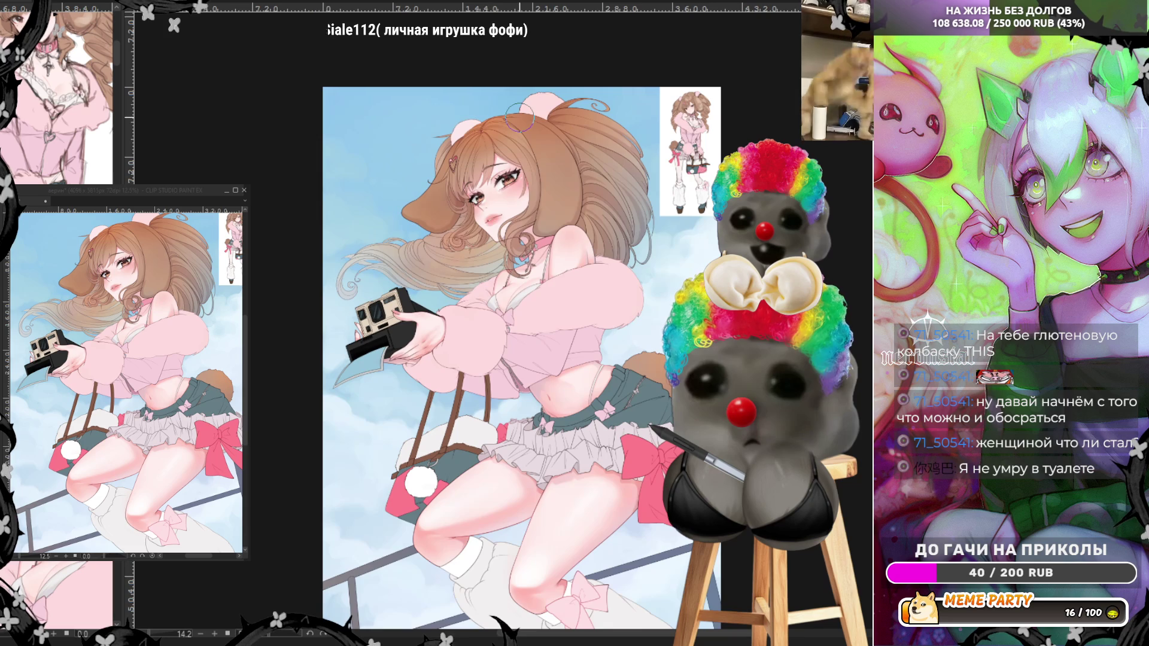
pyautogui.scroll(6, 519, 117)
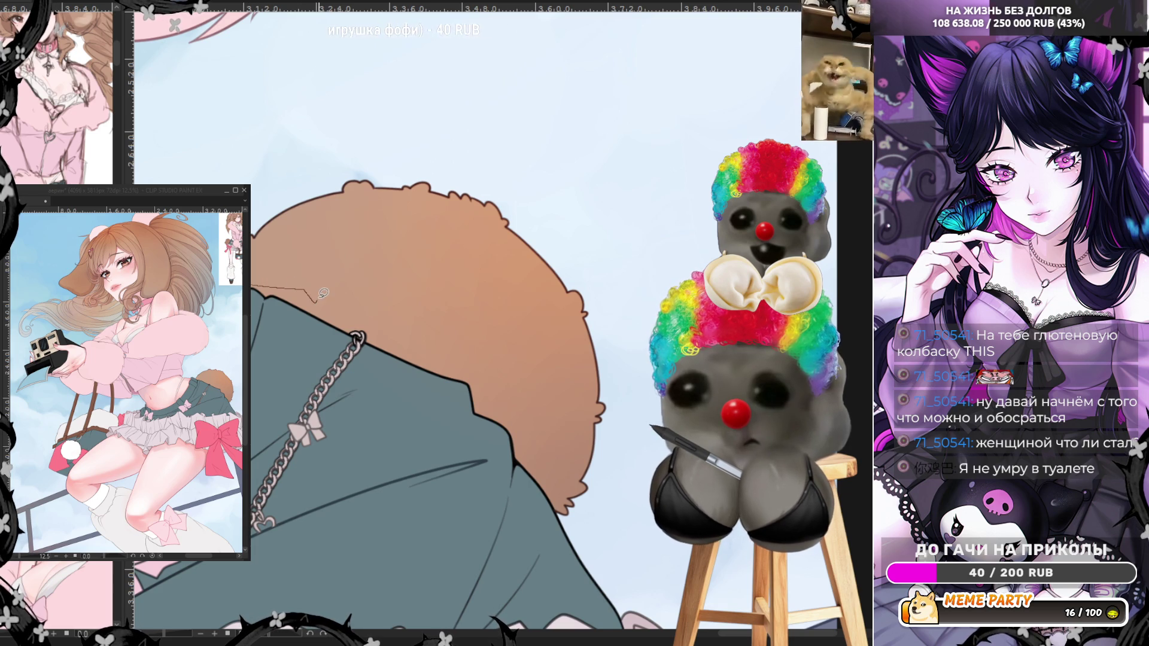
pyautogui.moveTo(317, 301); pyautogui.dragTo(345, 303)
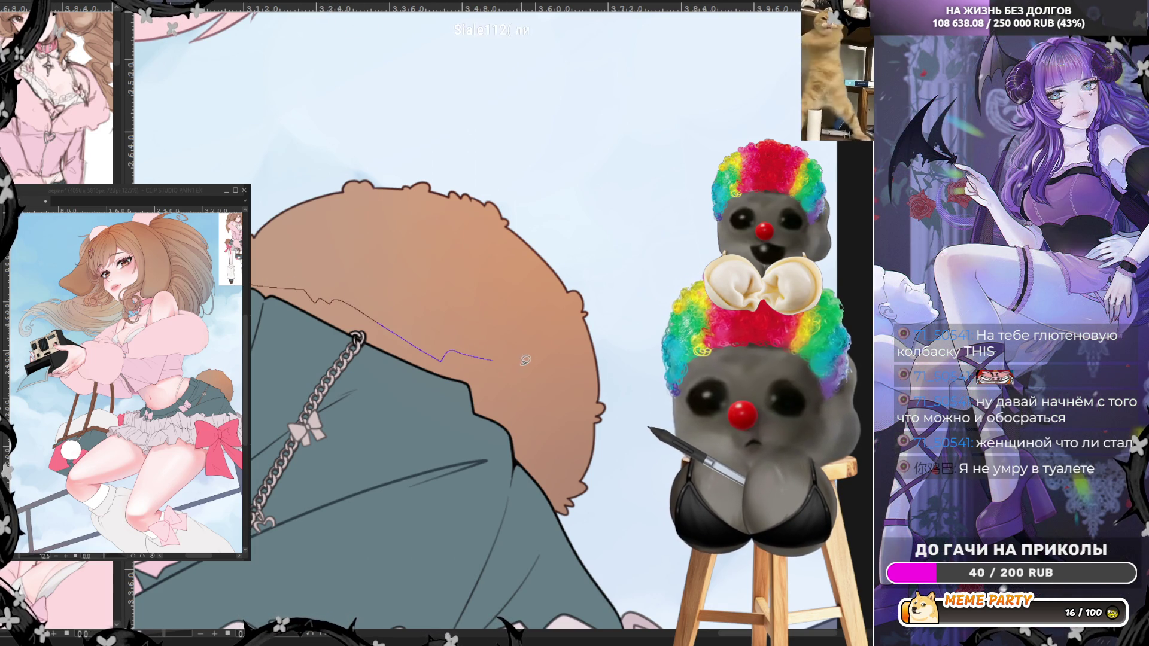
pyautogui.moveTo(526, 359)
pyautogui.mouseDown()
pyautogui.moveTo(581, 364)
pyautogui.moveTo(597, 348)
pyautogui.mouseUp()
pyautogui.moveTo(601, 533)
pyautogui.mouseDown()
pyautogui.moveTo(556, 508)
pyautogui.moveTo(491, 414)
pyautogui.mouseUp()
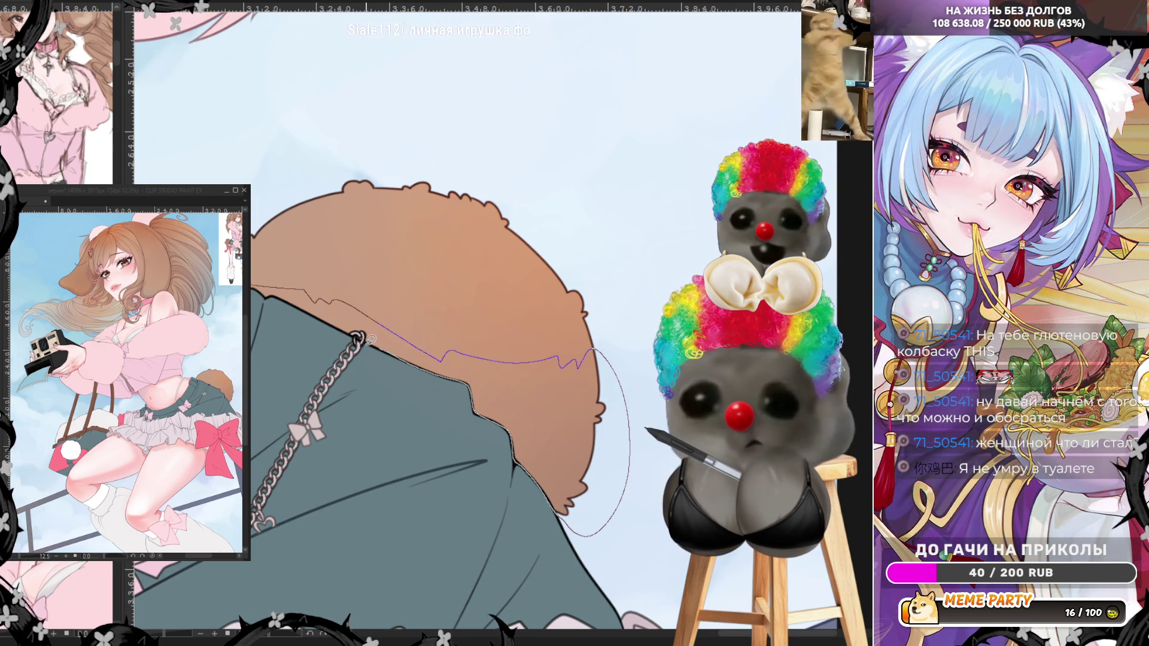
pyautogui.moveTo(372, 329); pyautogui.dragTo(354, 328)
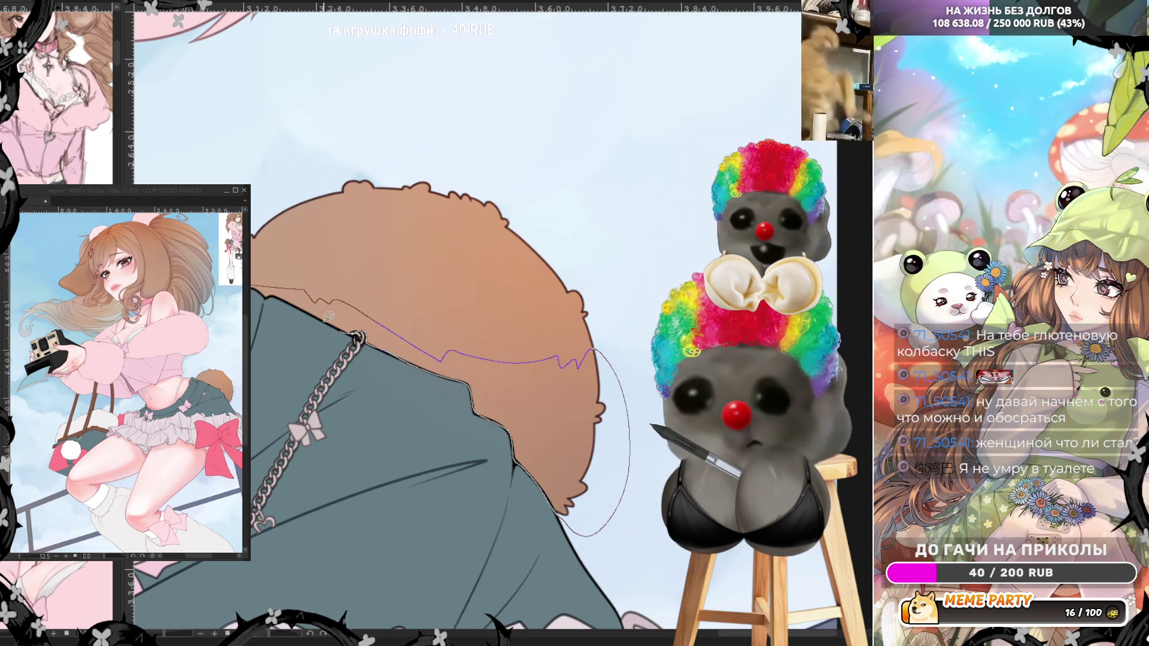
pyautogui.moveTo(286, 288); pyautogui.dragTo(251, 288)
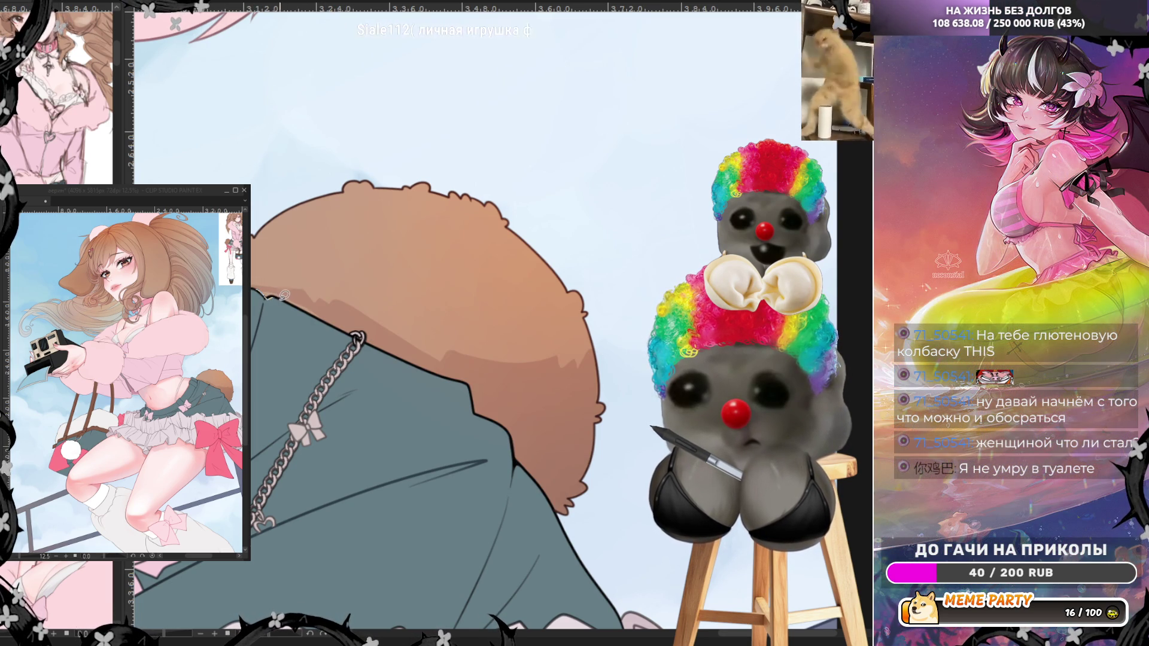
# - Darken the enclosed band and outline further tail areas for darker, tufted fur shading
pyautogui.moveTo(284, 295)
pyautogui.mouseDown()
pyautogui.moveTo(335, 322)
pyautogui.moveTo(326, 305)
pyautogui.moveTo(259, 286)
pyautogui.mouseUp()
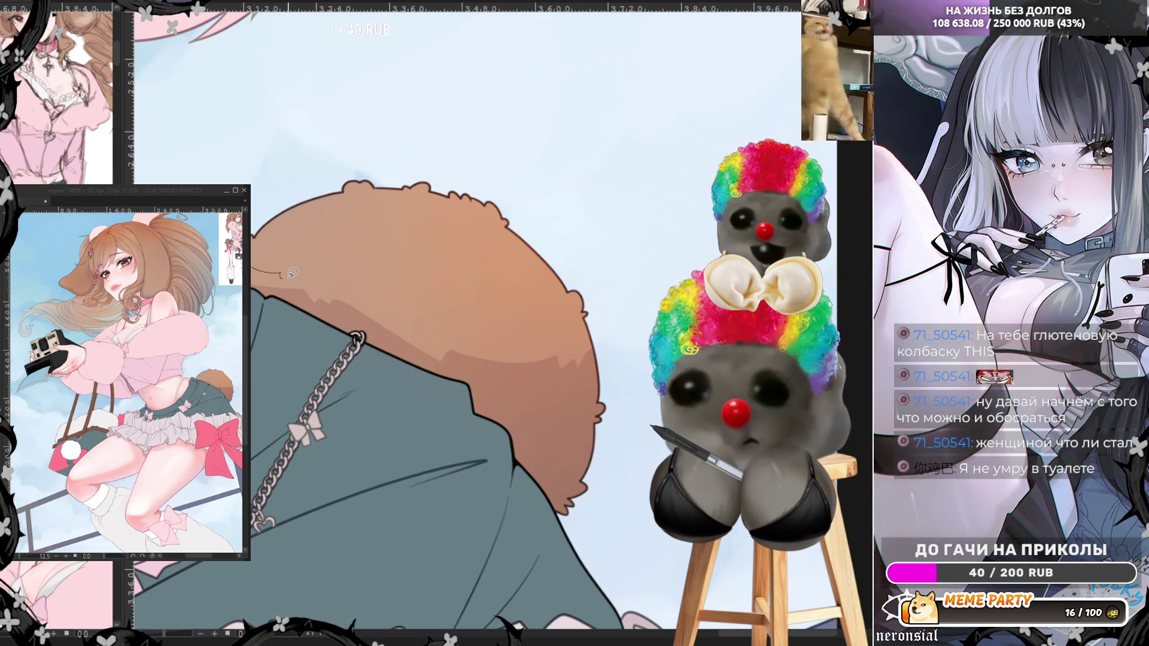
pyautogui.moveTo(327, 301); pyautogui.dragTo(252, 282)
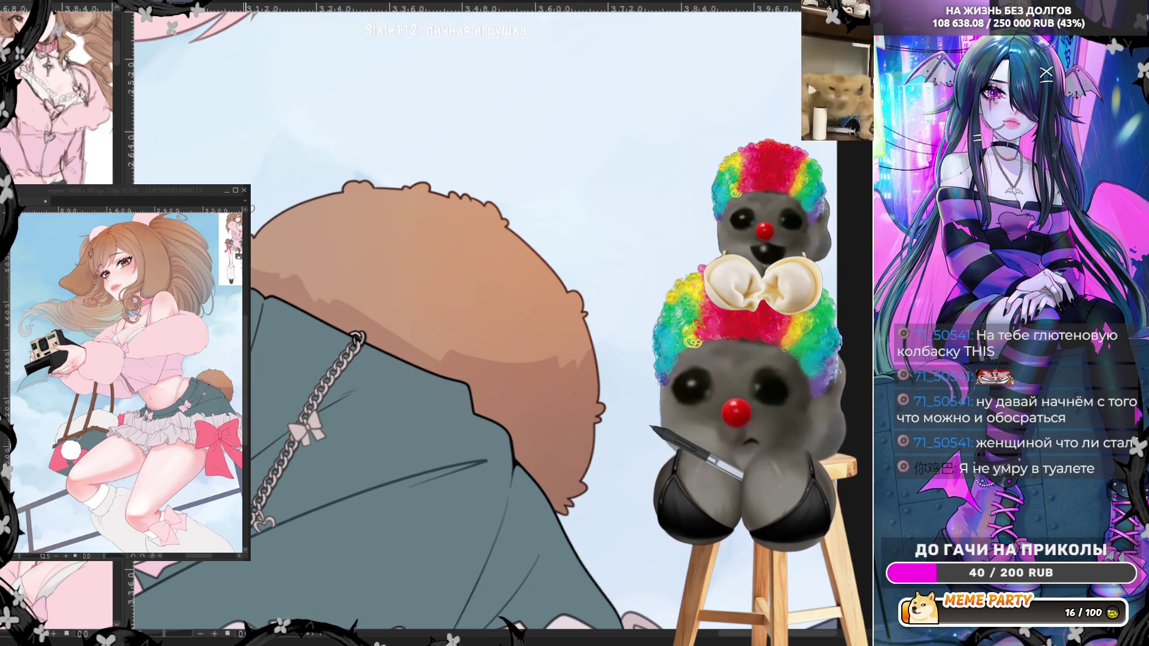
pyautogui.scroll(-5, 250, 208)
pyautogui.scroll(5, 661, 318)
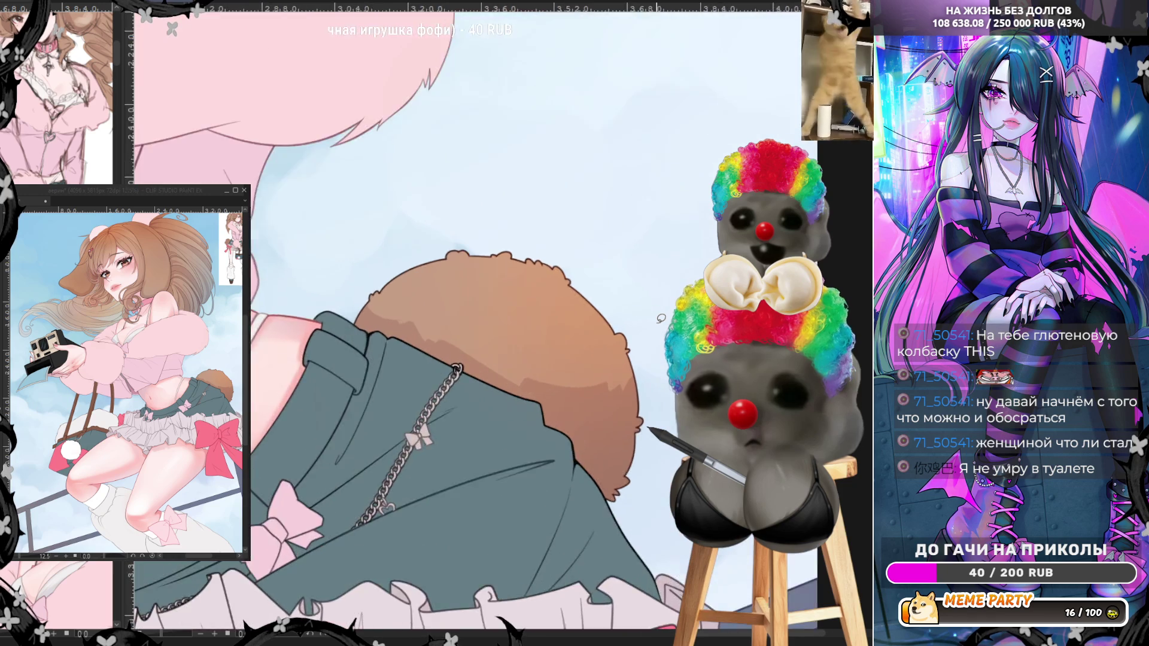
pyautogui.scroll(2, 661, 319)
pyautogui.moveTo(382, 376); pyautogui.dragTo(394, 362)
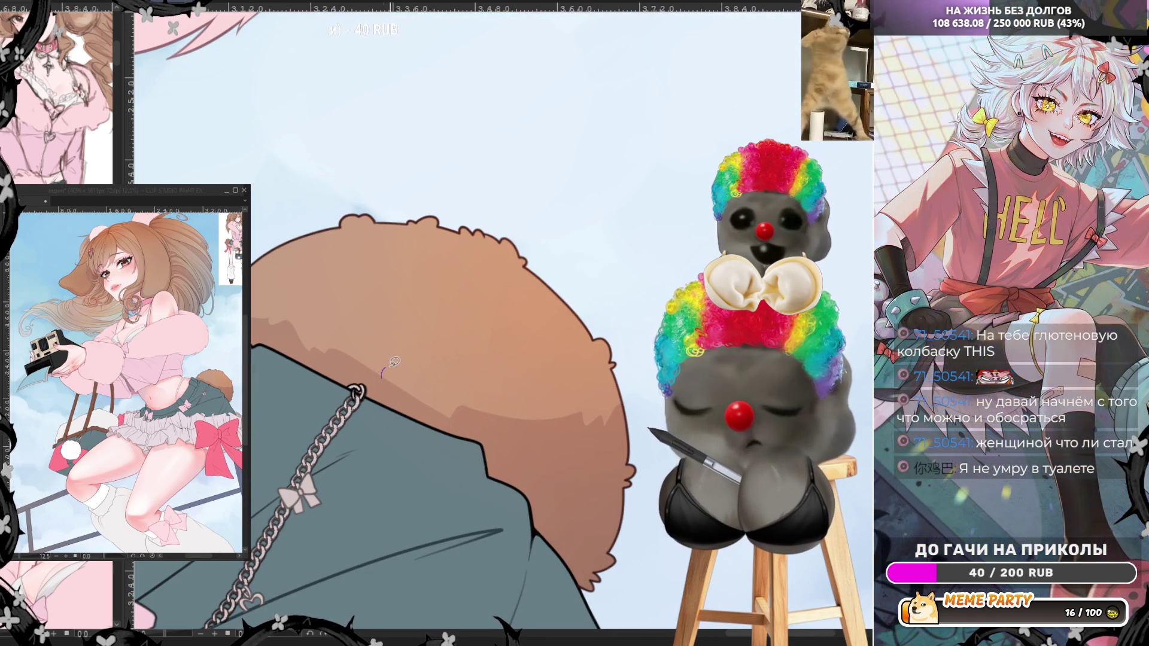
pyautogui.moveTo(446, 388)
pyautogui.mouseDown()
pyautogui.moveTo(452, 416)
pyautogui.moveTo(428, 382)
pyautogui.mouseUp()
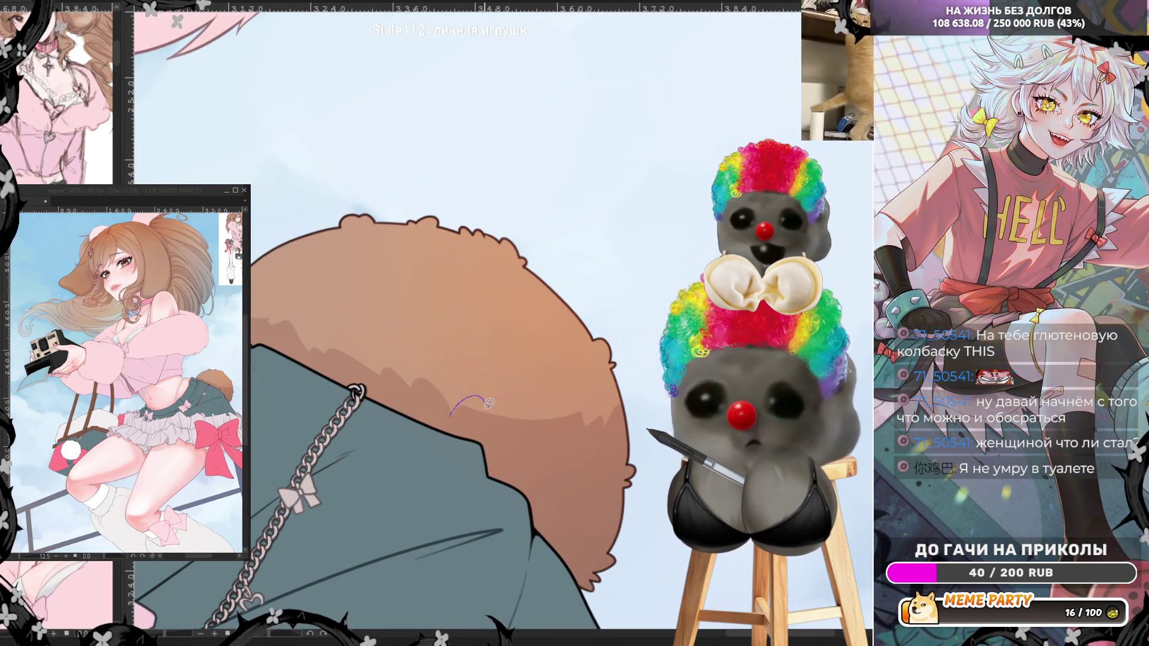
pyautogui.moveTo(489, 404)
pyautogui.mouseDown()
pyautogui.moveTo(555, 414)
pyautogui.moveTo(557, 389)
pyautogui.mouseUp()
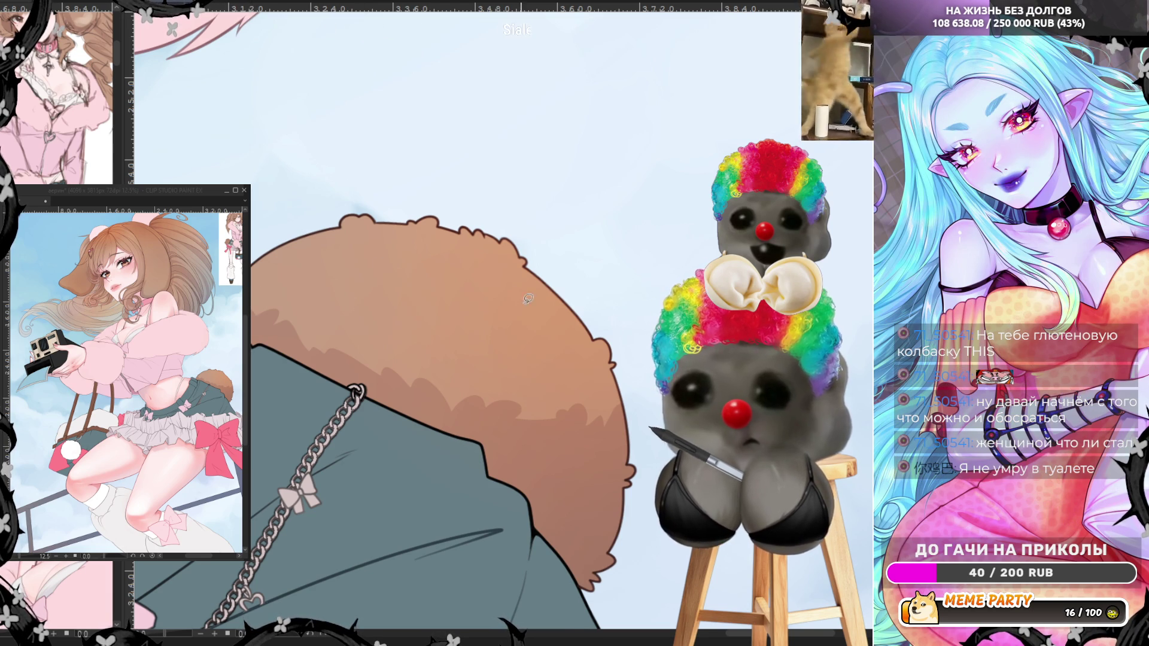
# - Zoom in and out around the girl's face to inspect the rendering
pyautogui.scroll(-10, 528, 298)
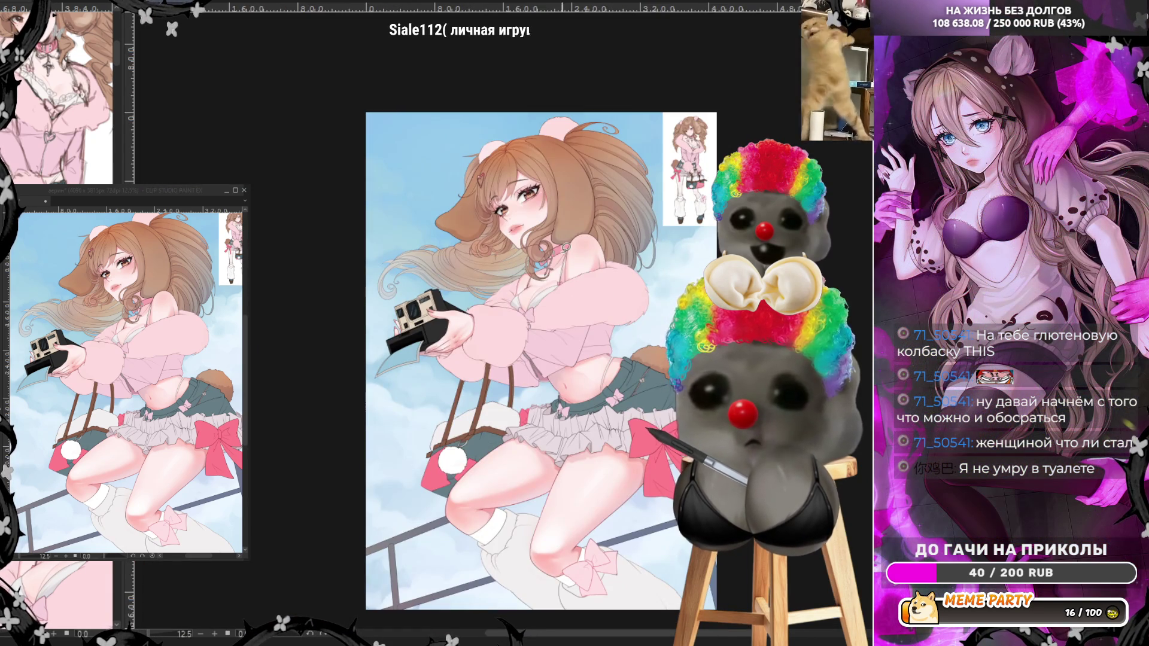
pyautogui.scroll(3, 513, 149)
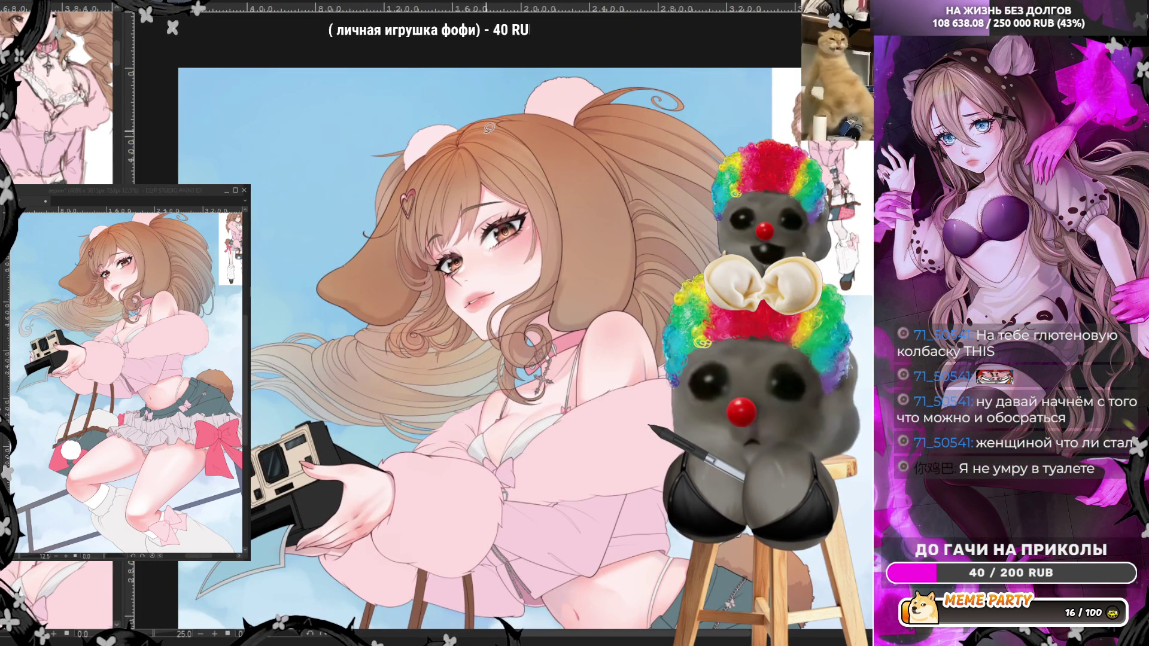
pyautogui.scroll(2, 489, 128)
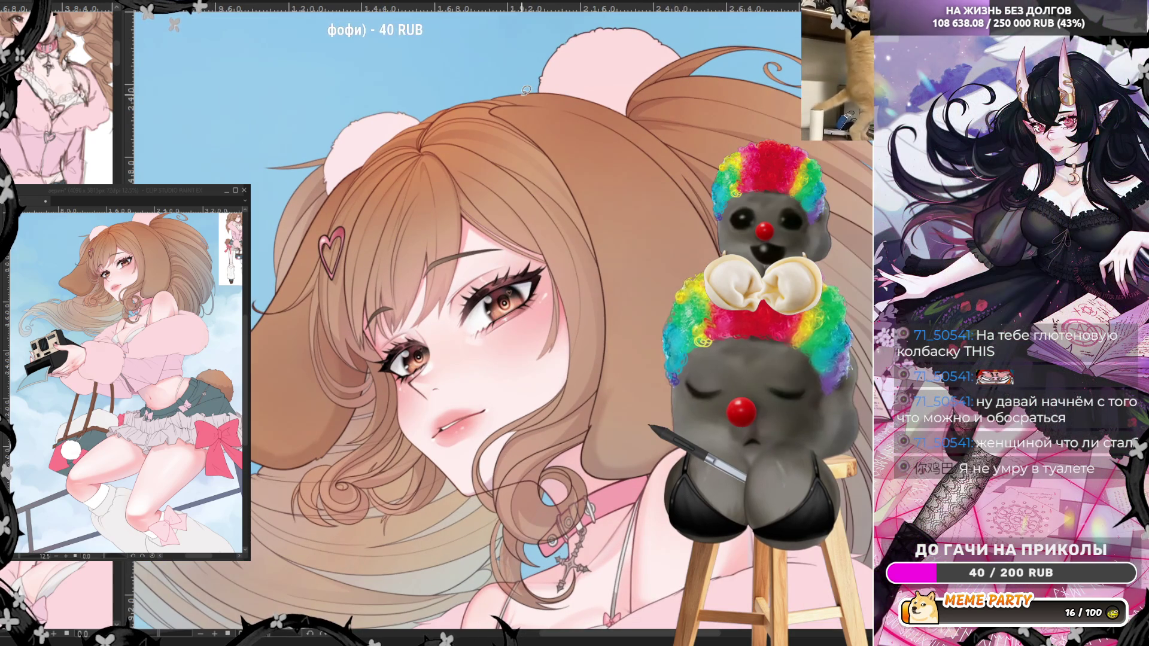
pyautogui.scroll(3, 526, 90)
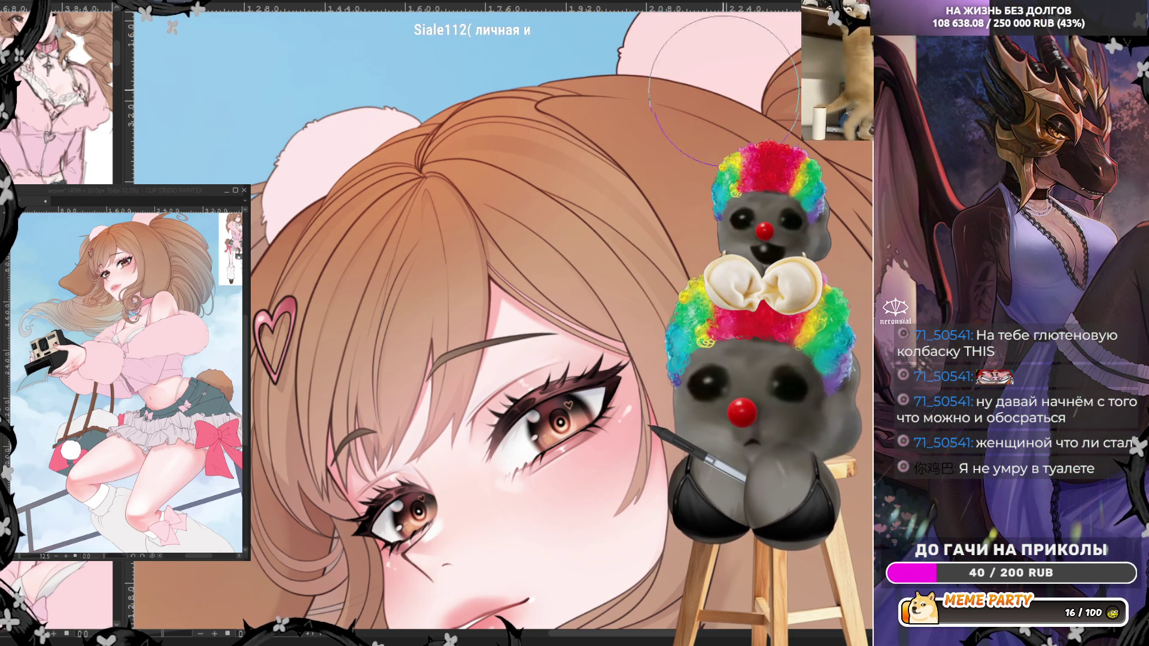
pyautogui.scroll(-4, 596, 77)
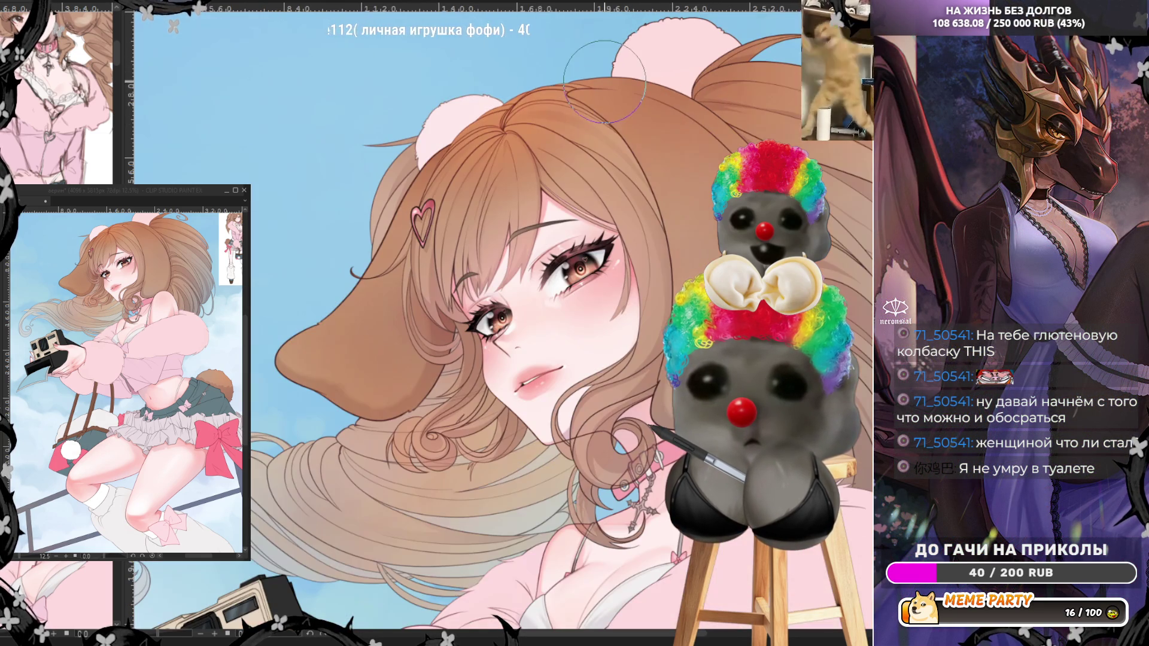
pyautogui.scroll(1, 516, 136)
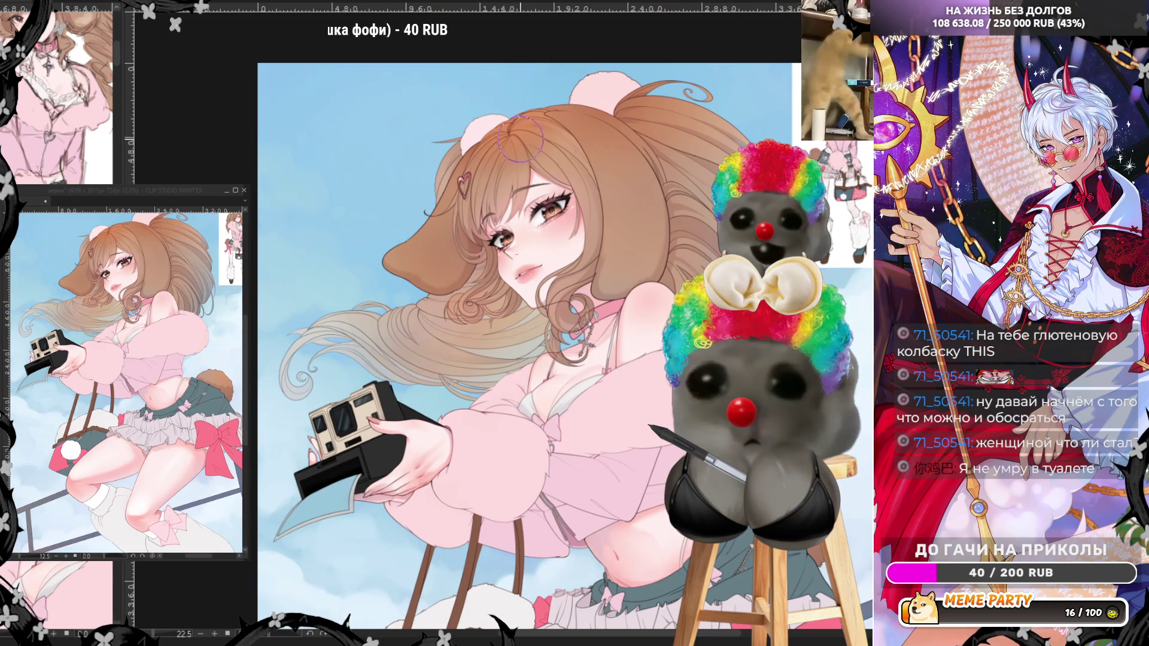
pyautogui.scroll(1, 516, 137)
pyautogui.scroll(-2, 506, 287)
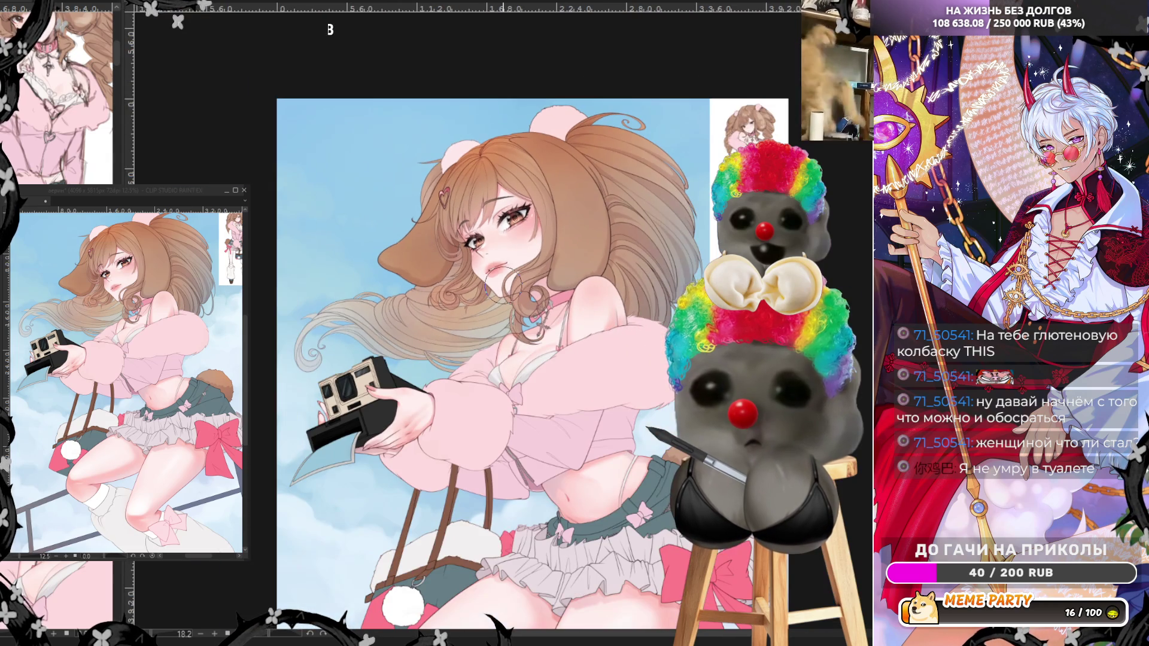
pyautogui.scroll(2, 501, 285)
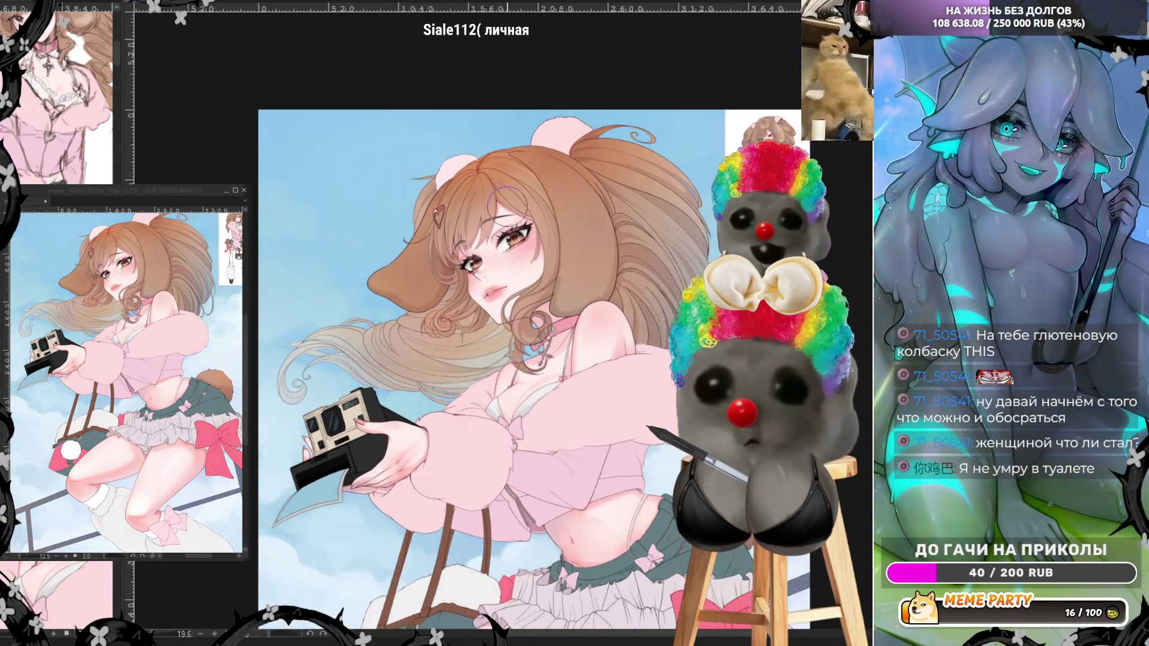
pyautogui.scroll(2, 505, 174)
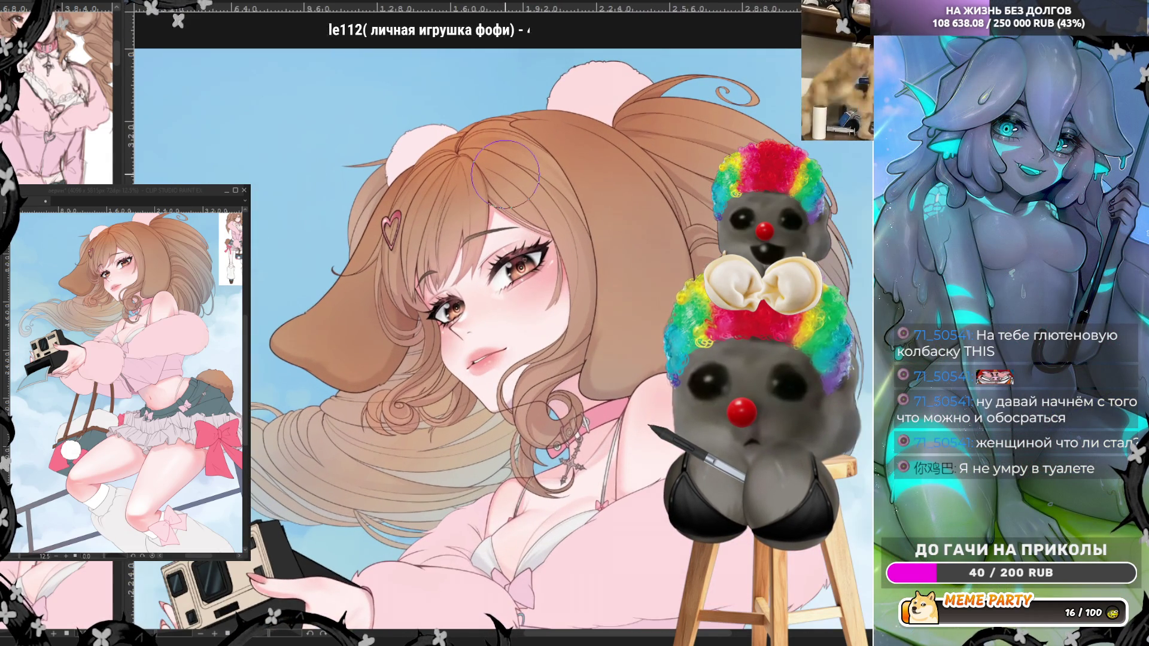
pyautogui.scroll(2, 487, 136)
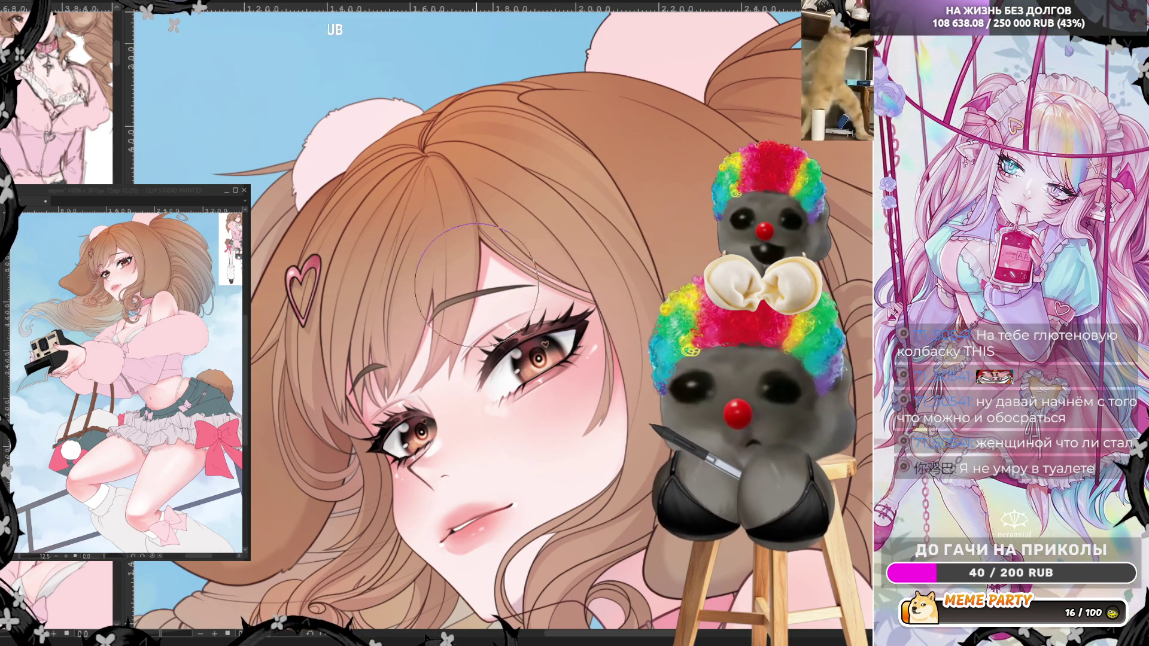
pyautogui.scroll(-2, 490, 286)
pyautogui.scroll(3, 490, 286)
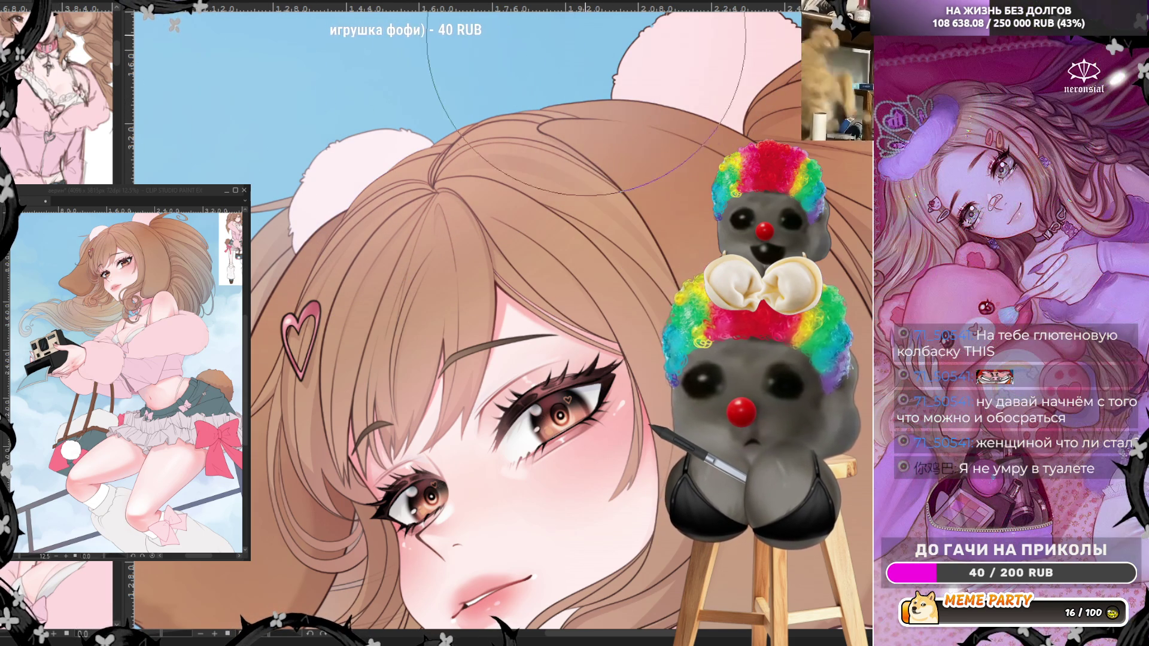
# - Flip the canvas view horizontally and re-check the face at different zoom levels
pyautogui.hotkey('ctrl', '0')
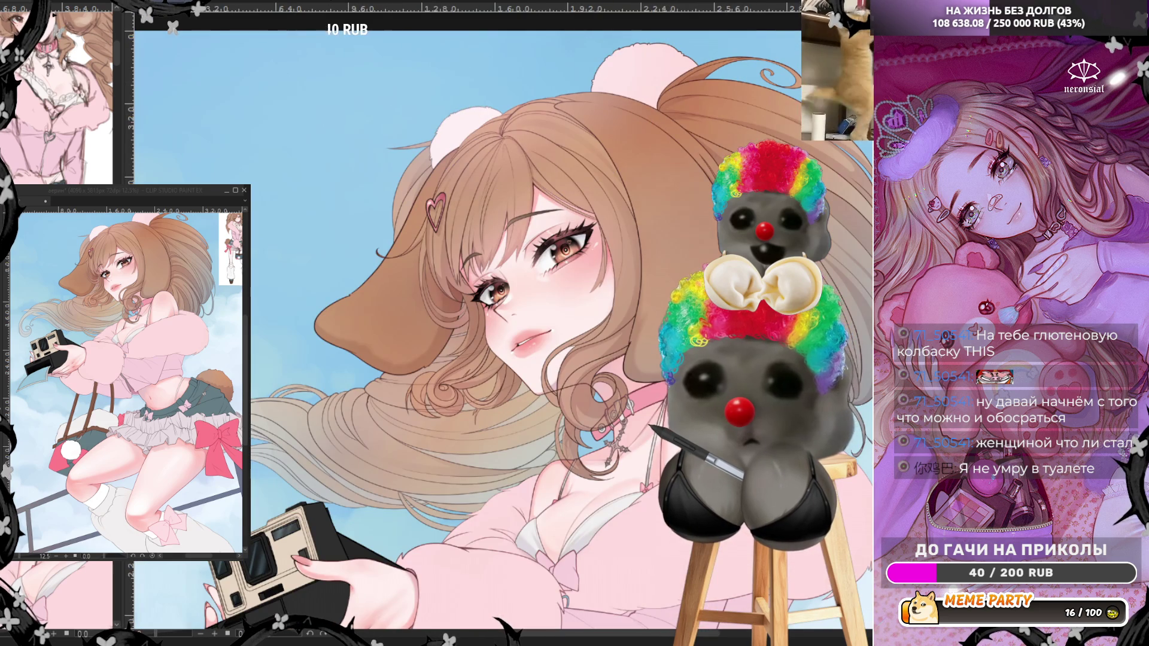
pyautogui.scroll(-5, 439, 93)
pyautogui.scroll(6, 438, 93)
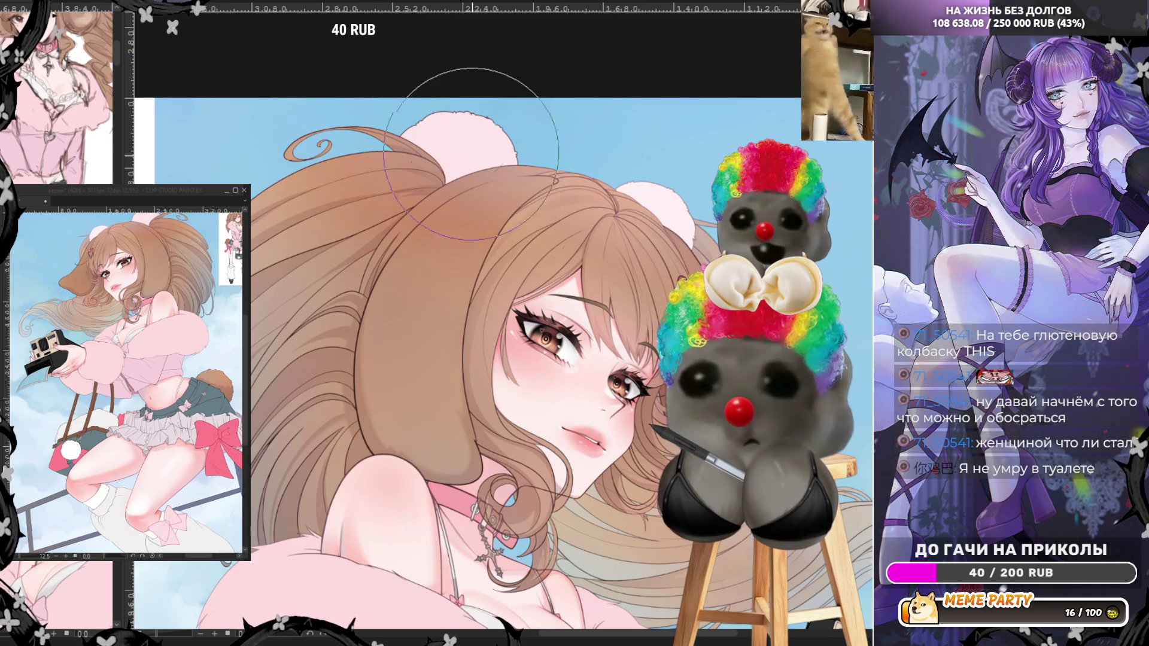
pyautogui.scroll(-3, 582, 163)
pyautogui.scroll(3, 583, 164)
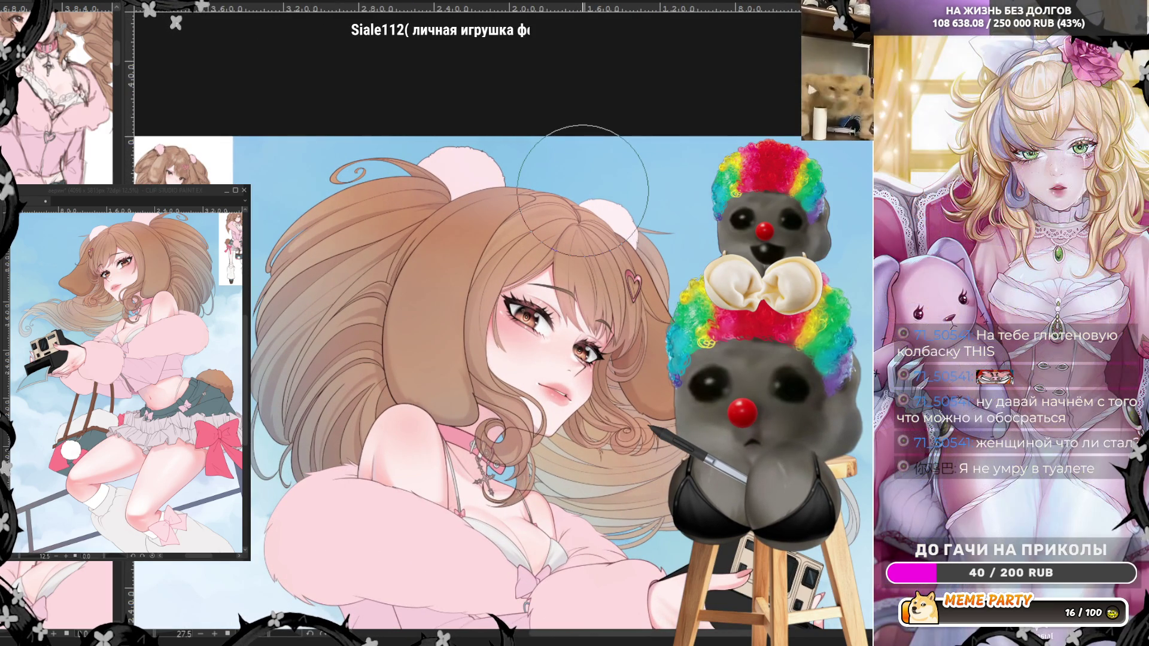
pyautogui.scroll(-2, 582, 191)
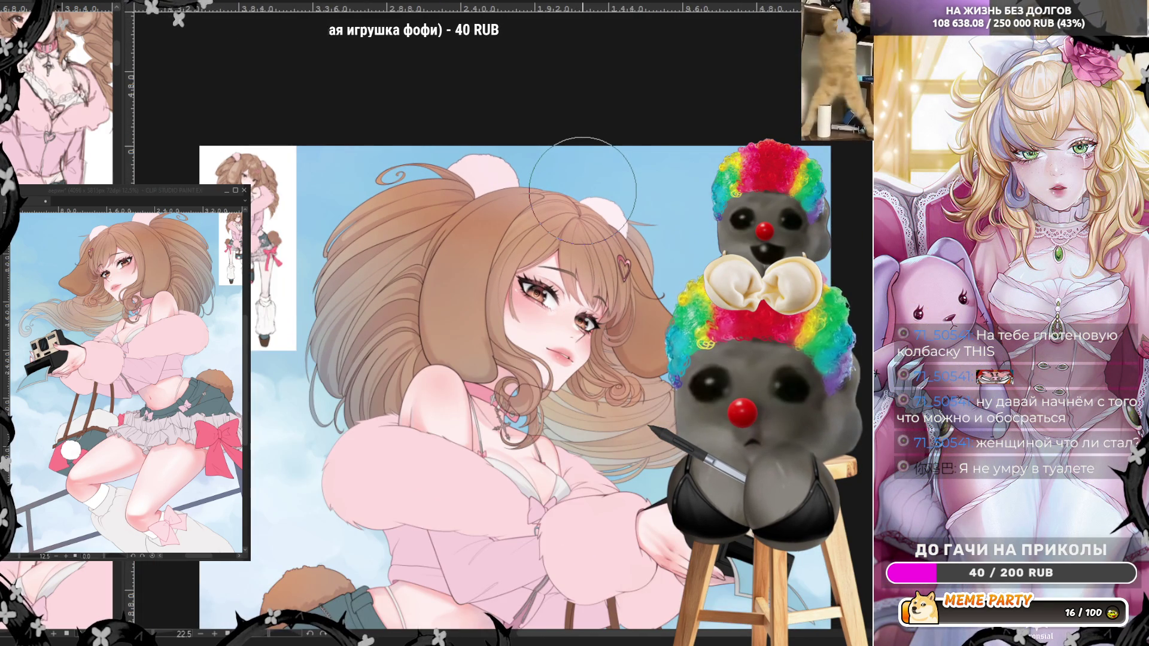
pyautogui.scroll(1, 583, 190)
pyautogui.scroll(2, 461, 291)
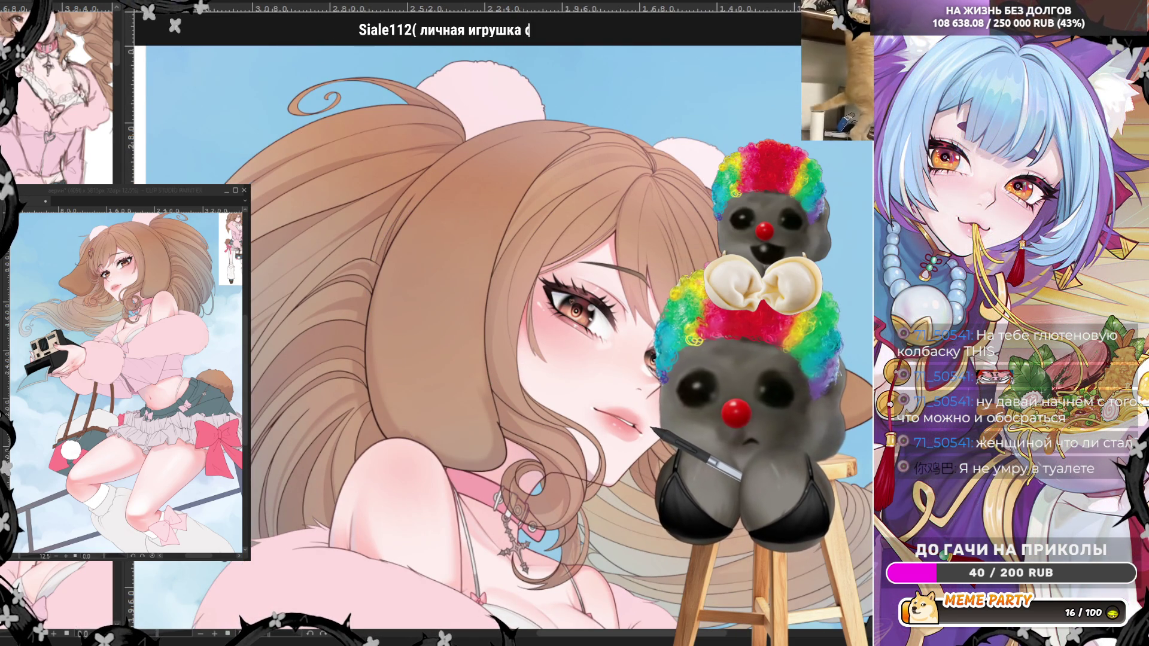
# - Trace the lasso around the drooping ear, upper hair strands and right-side hair
pyautogui.click(440, 280)
pyautogui.keyDown('shift'); pyautogui.click(473, 452); pyautogui.keyUp('shift')
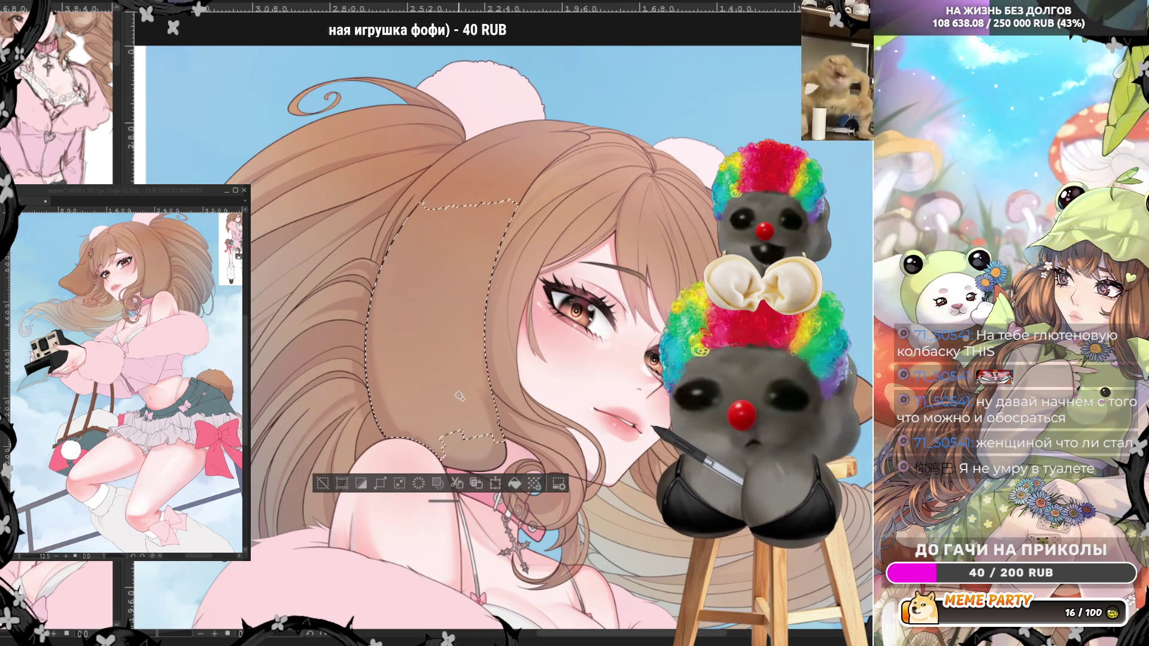
pyautogui.keyDown('shift'); pyautogui.click(509, 174); pyautogui.keyUp('shift')
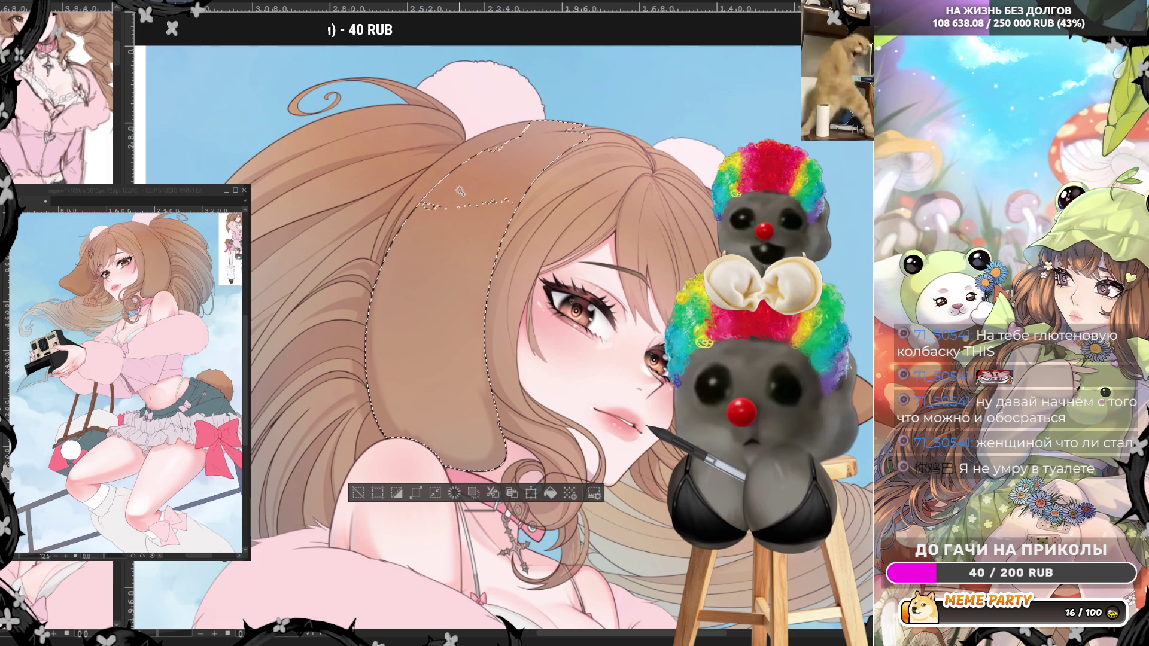
pyautogui.keyDown('shift'); pyautogui.click(407, 212); pyautogui.keyUp('shift')
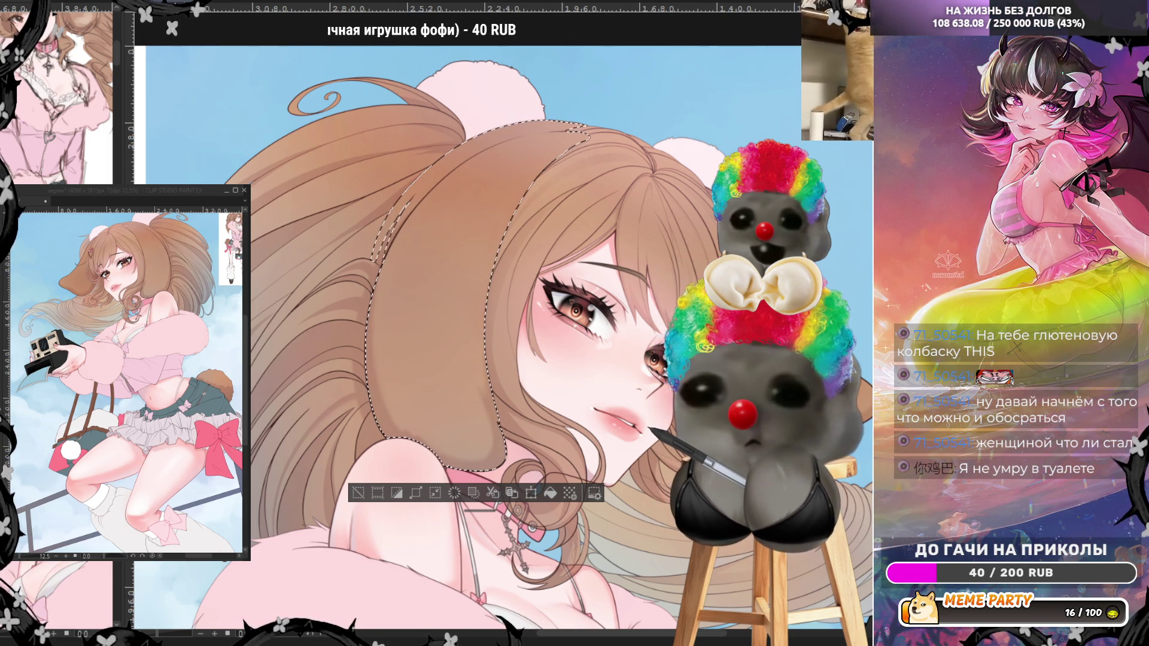
pyautogui.keyDown('shift'); pyautogui.click(859, 395); pyautogui.keyUp('shift')
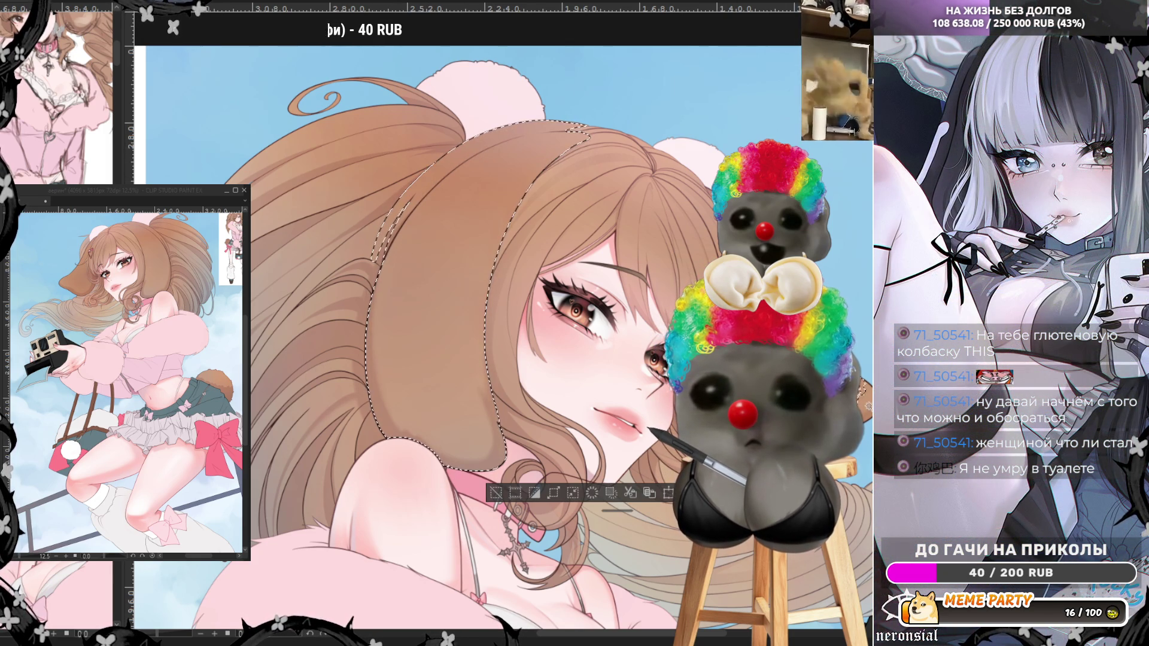
pyautogui.keyDown('shift'); pyautogui.click(867, 407); pyautogui.keyUp('shift')
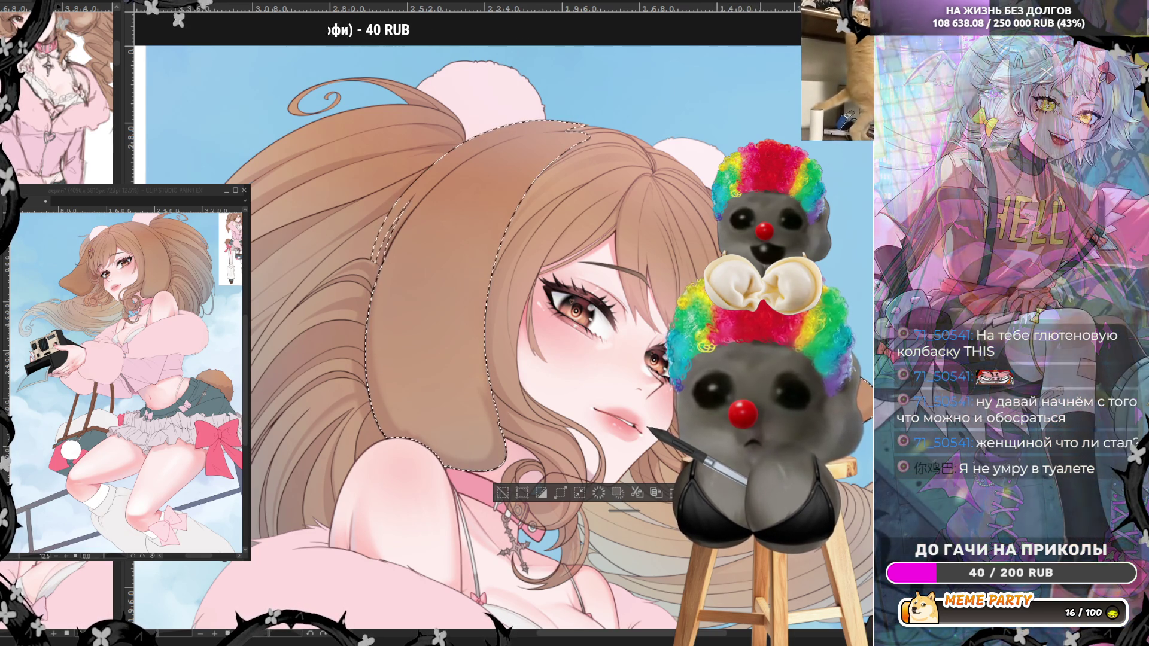
# - Extend the lasso up along the hair edge, zooming to follow the outline
pyautogui.scroll(3, 778, 326)
pyautogui.moveTo(713, 159); pyautogui.dragTo(665, 96)
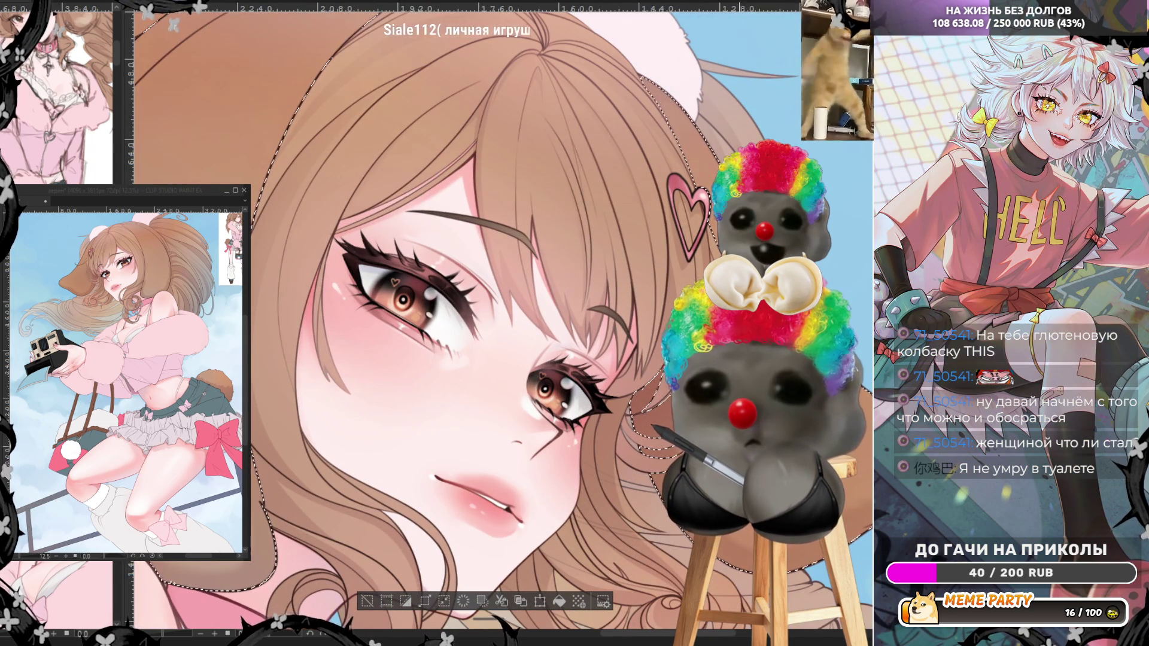
pyautogui.scroll(3, 665, 95)
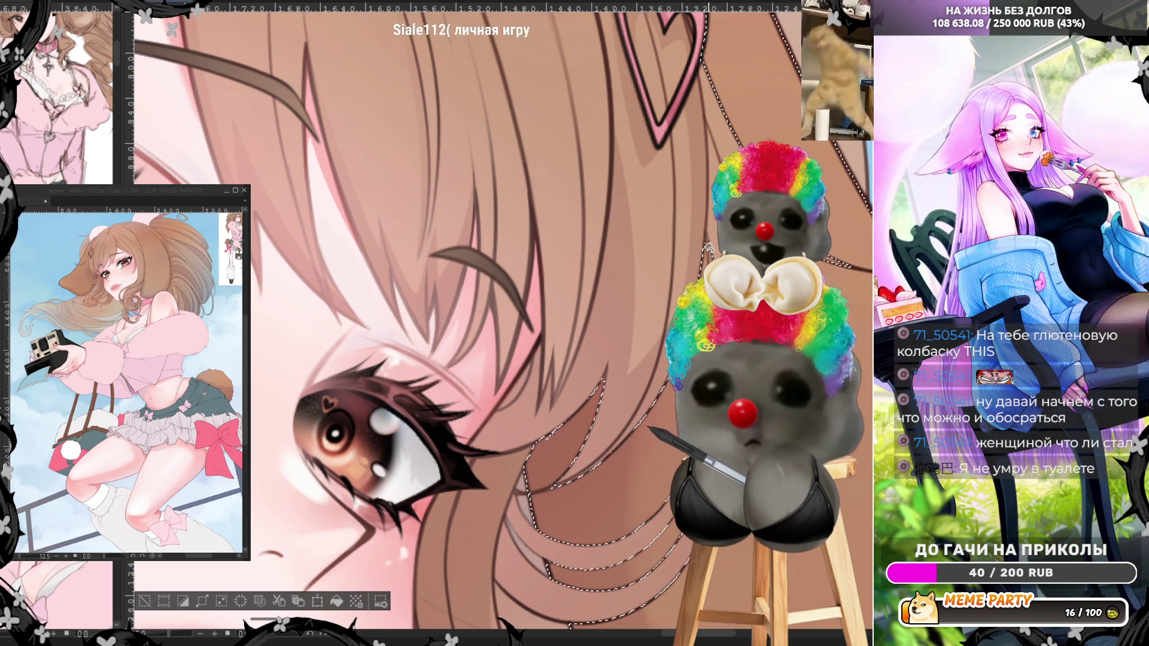
pyautogui.scroll(3, 709, 238)
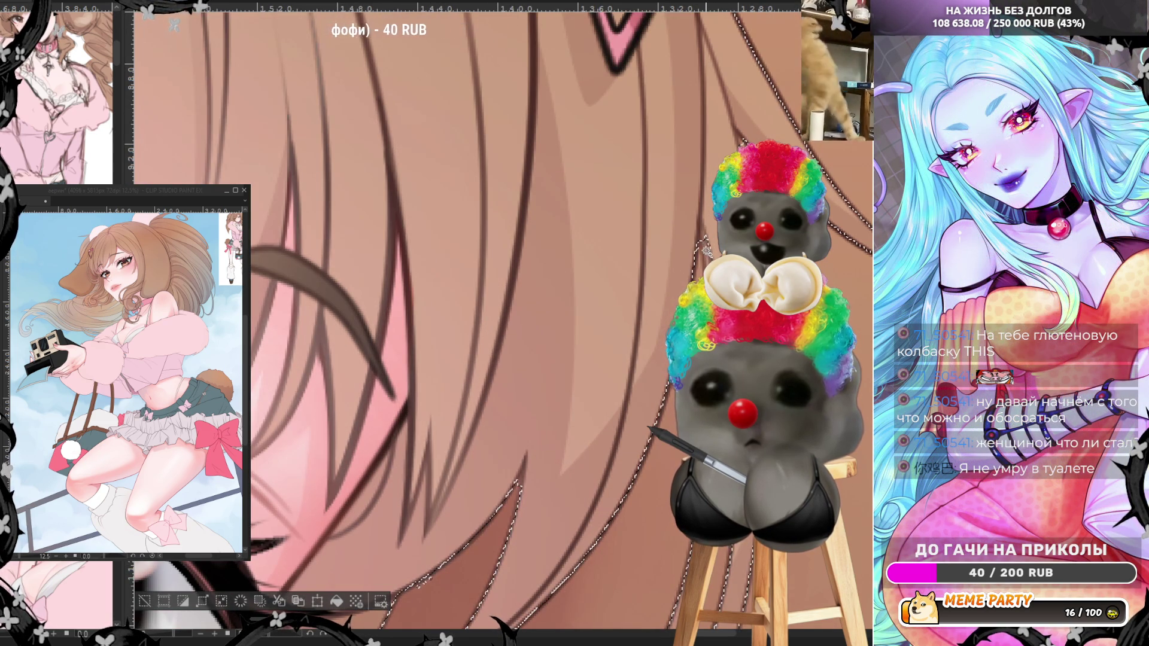
pyautogui.scroll(-2, 705, 238)
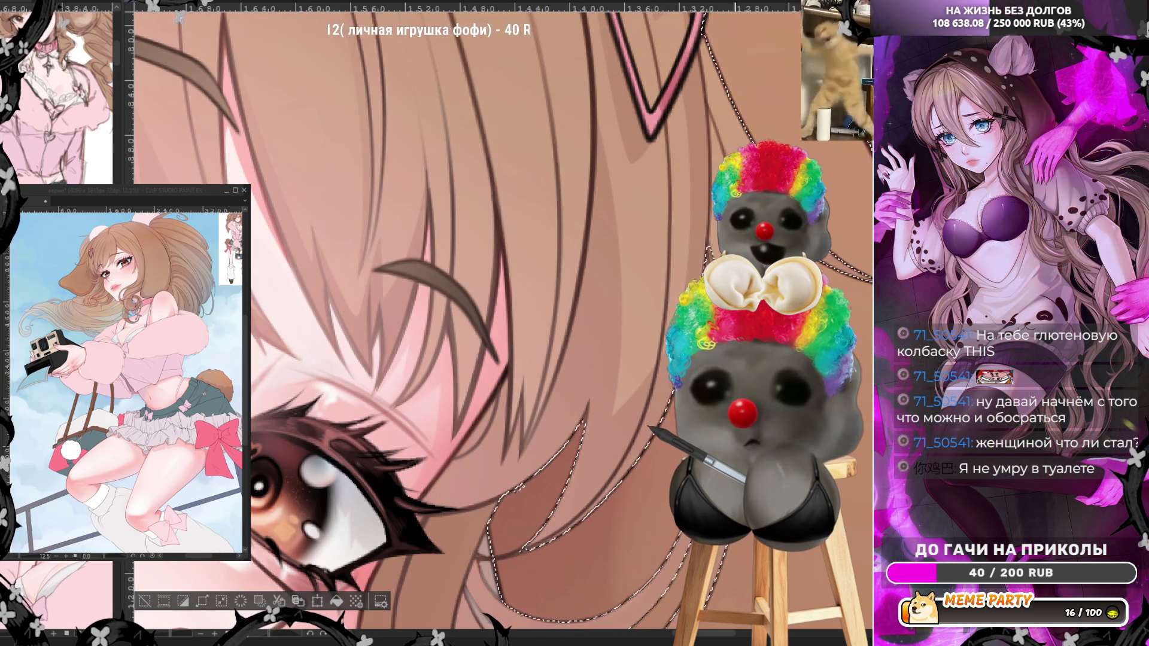
pyautogui.scroll(-2, 710, 248)
pyautogui.scroll(-1, 663, 250)
pyautogui.scroll(3, 663, 250)
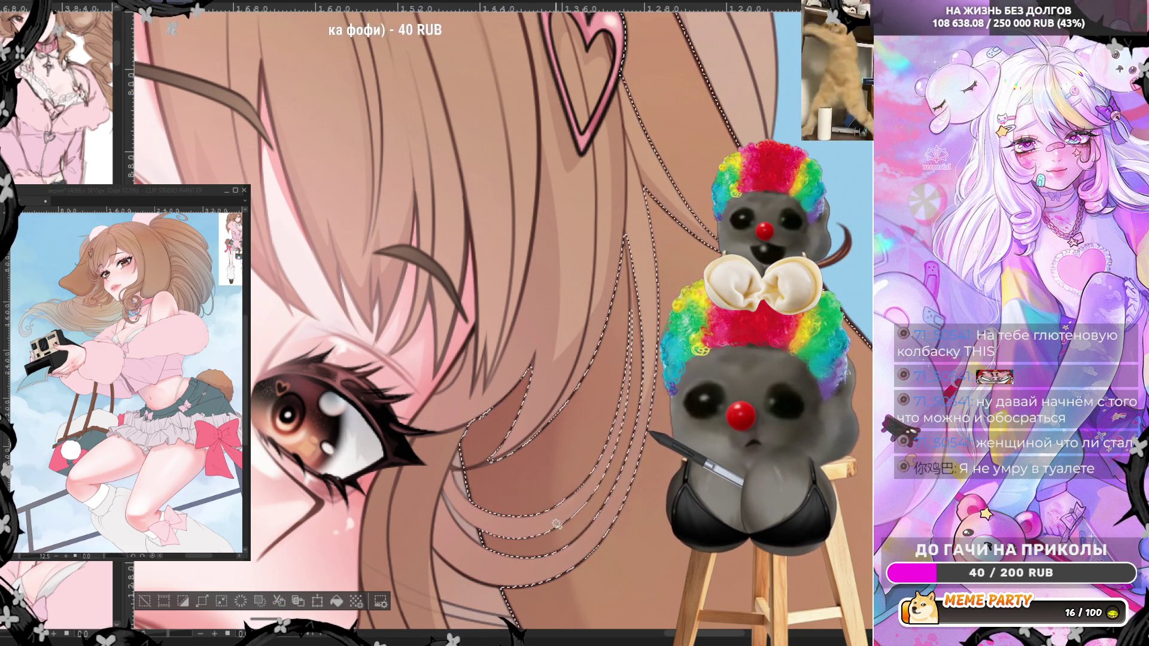
pyautogui.scroll(-2, 628, 350)
pyautogui.scroll(-3, 628, 349)
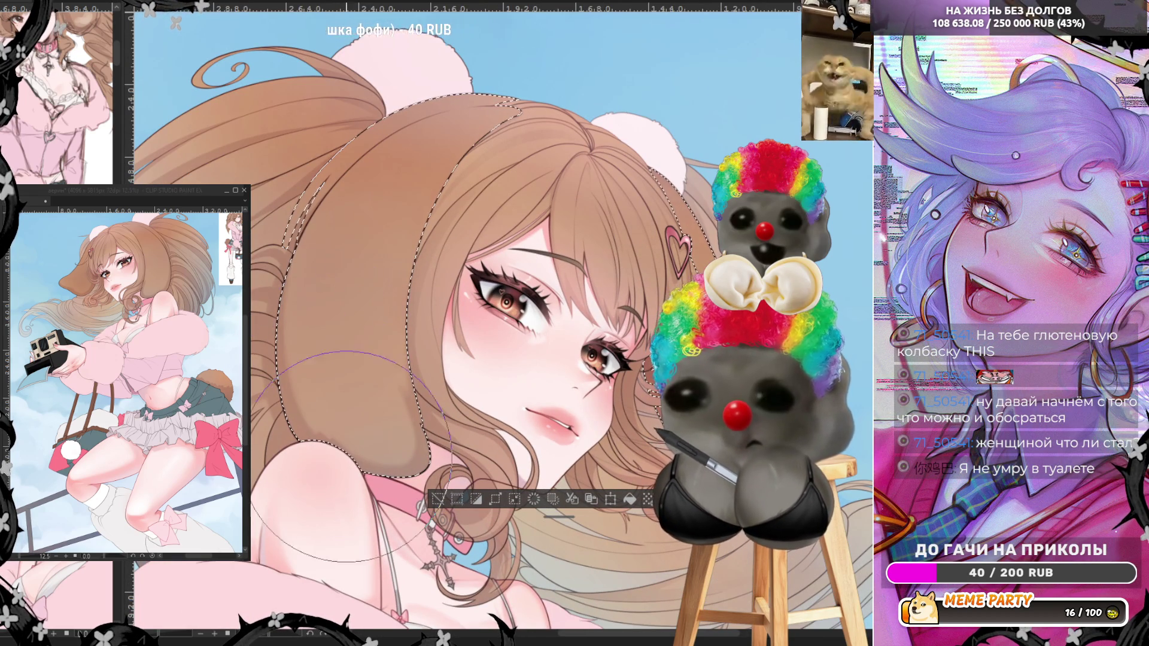
# - Airbrush deeper reddish-brown shading onto the lower end of the selected ear
pyautogui.moveTo(332, 329); pyautogui.dragTo(347, 419)
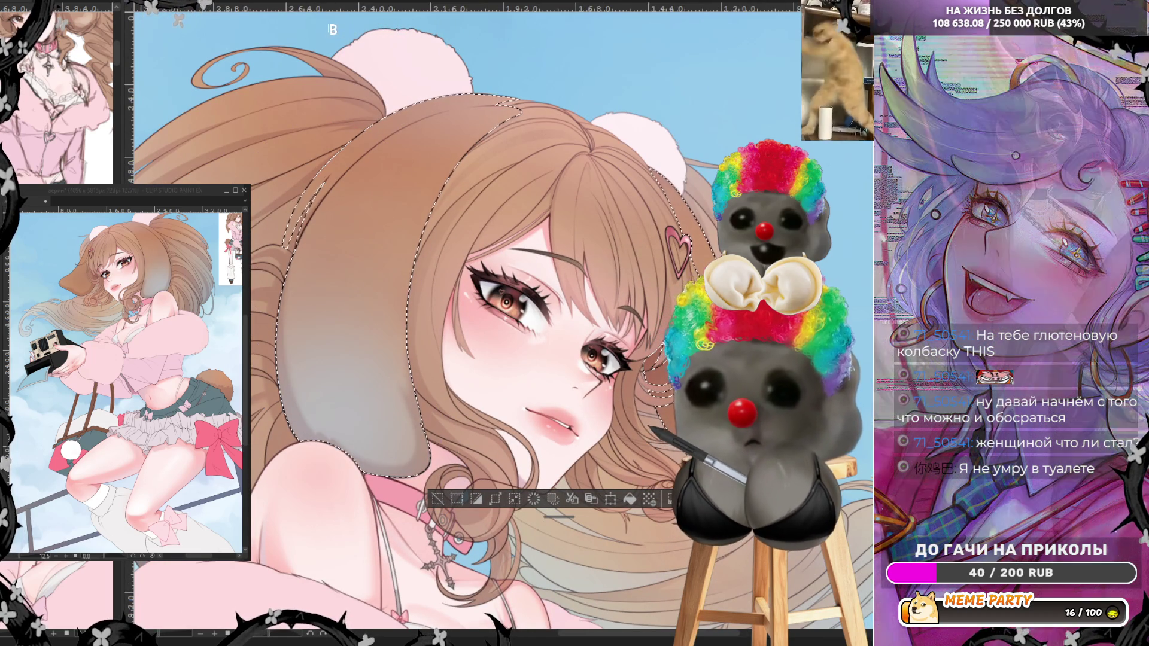
pyautogui.moveTo(311, 359); pyautogui.dragTo(359, 431)
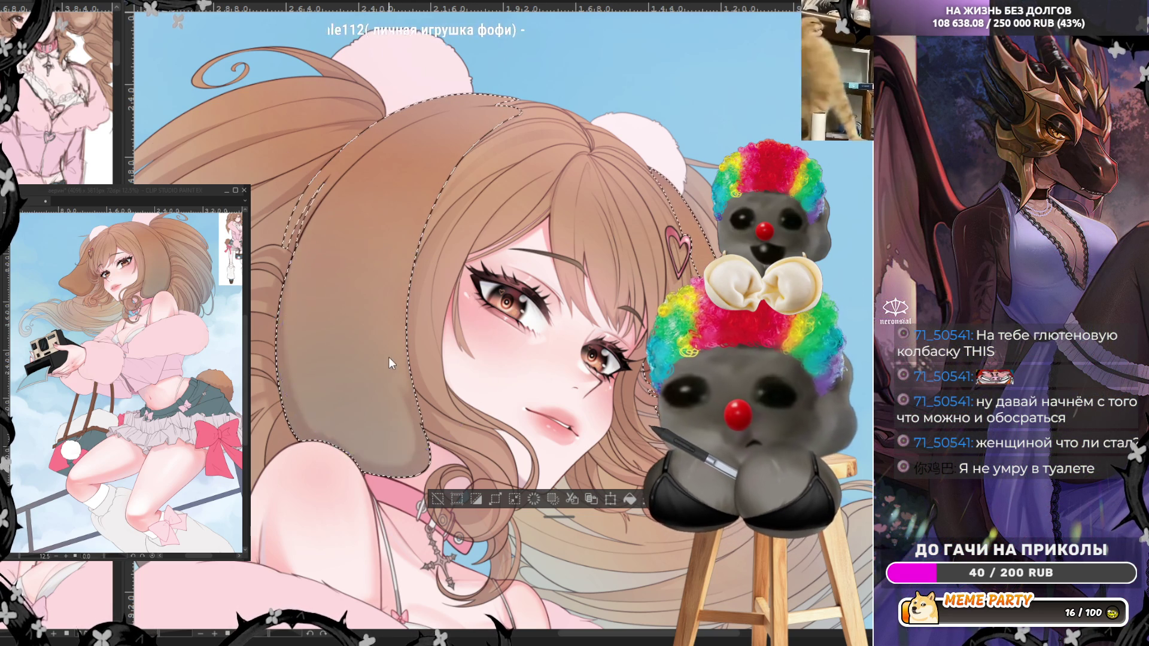
pyautogui.moveTo(336, 383); pyautogui.dragTo(362, 356)
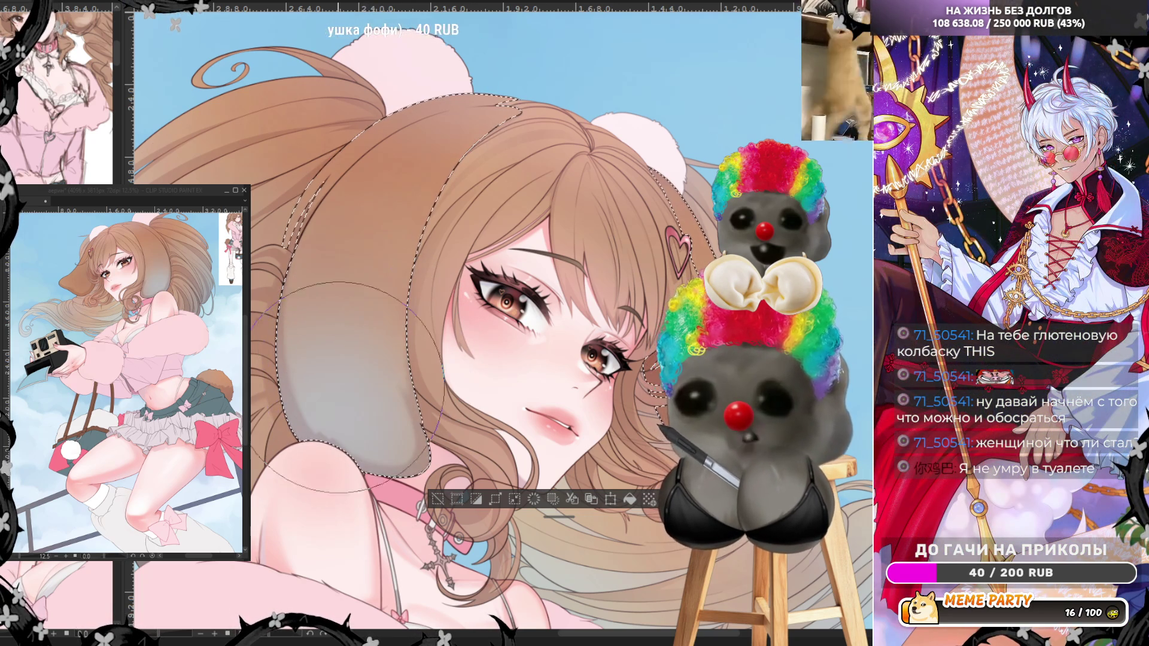
pyautogui.moveTo(353, 437)
pyautogui.mouseDown()
pyautogui.moveTo(342, 405)
pyautogui.moveTo(419, 449)
pyautogui.moveTo(395, 431)
pyautogui.moveTo(413, 413)
pyautogui.moveTo(389, 443)
pyautogui.moveTo(371, 401)
pyautogui.mouseUp()
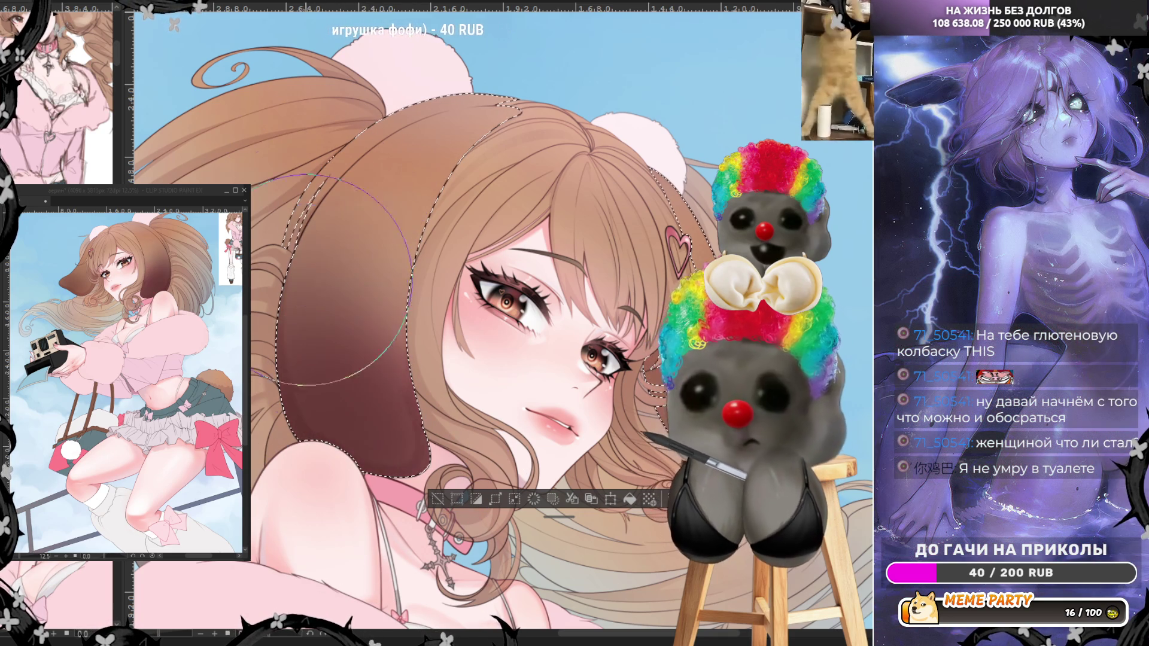
# - Mirror the canvas display with the H shortcut so the heart clip sits on the left
pyautogui.press('h')
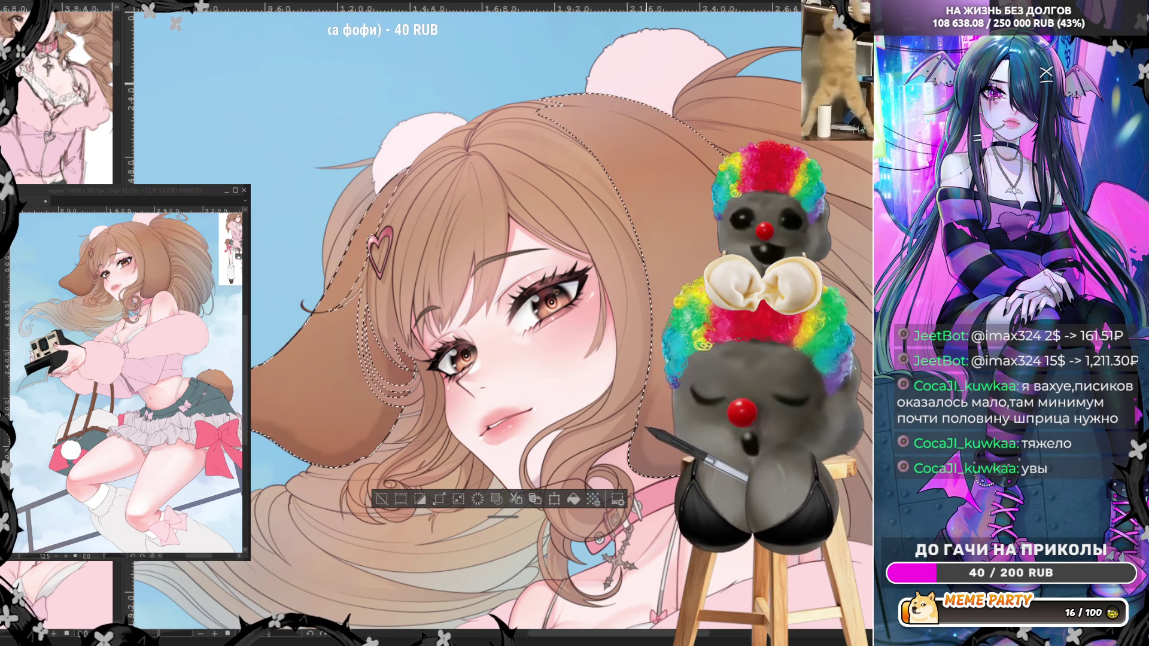
# - Rotate the canvas view slightly, then deselect the hair and ear selection
pyautogui.moveTo(664, 413)
pyautogui.mouseDown()
pyautogui.moveTo(668, 395)
pyautogui.moveTo(668, 431)
pyautogui.mouseUp()
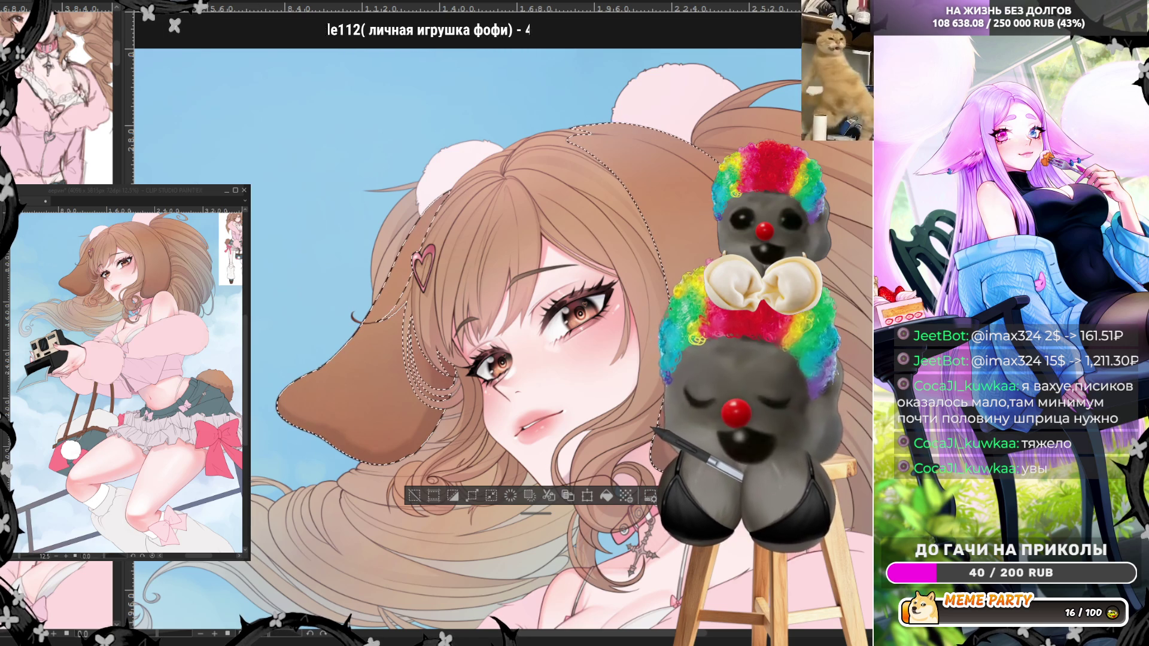
pyautogui.click(426, 76)
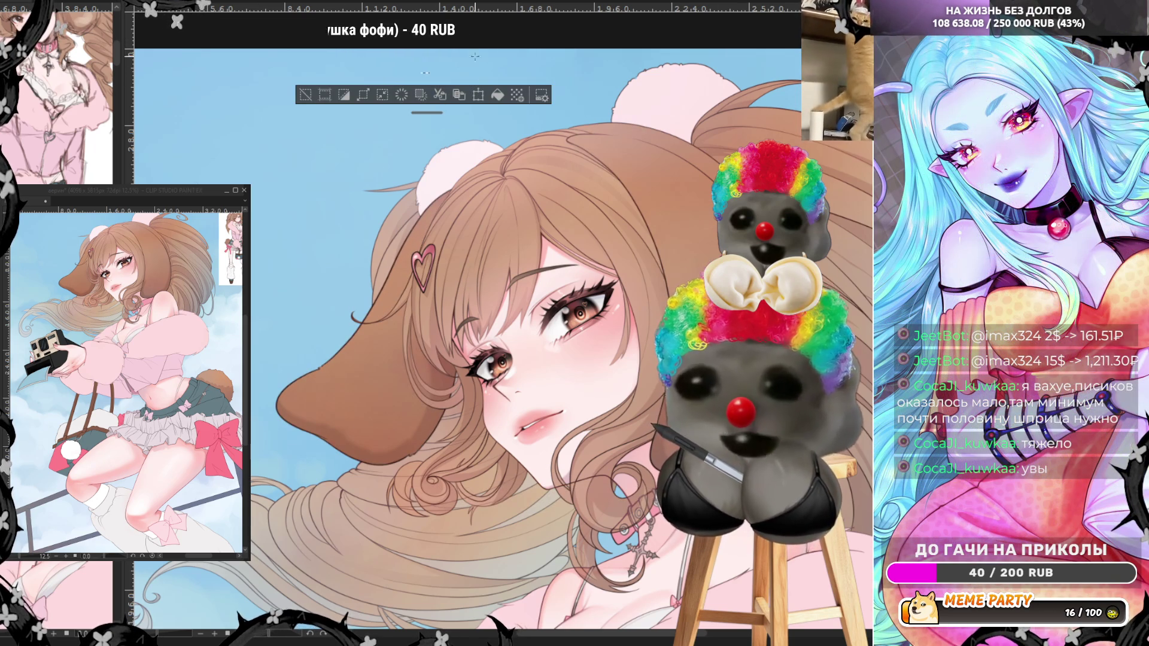
pyautogui.click(545, 43)
# - Mirror the view, darken the floppy ear to a deeper brown, then flip the view back
pyautogui.scroll(-4, 664, 363)
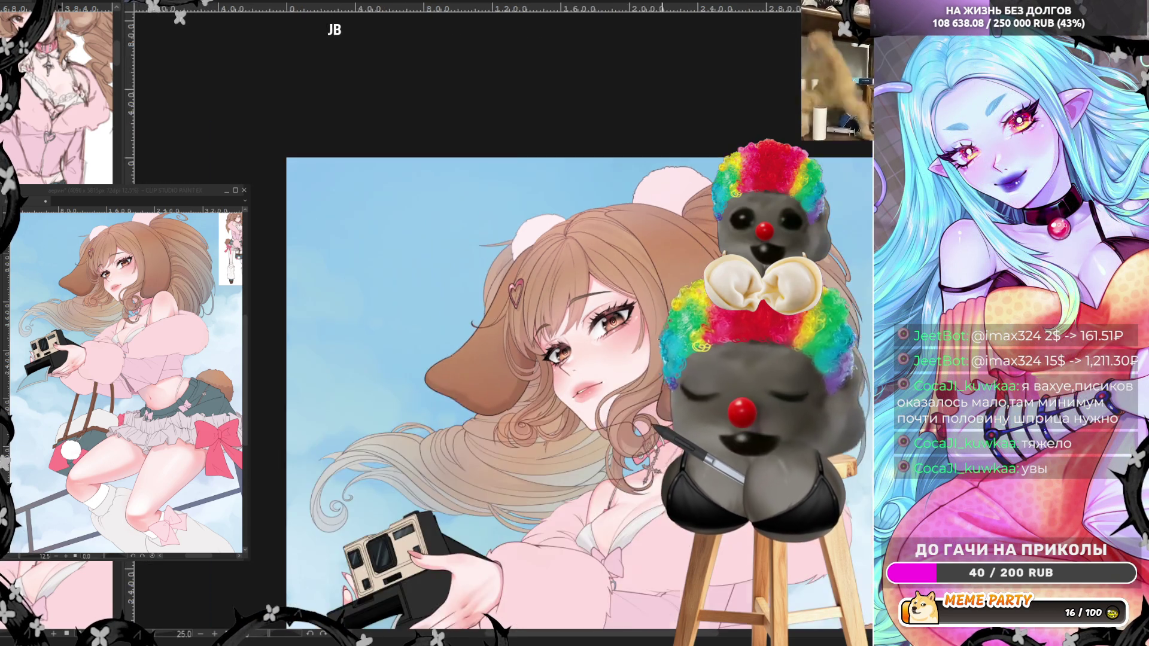
pyautogui.scroll(5, 743, 347)
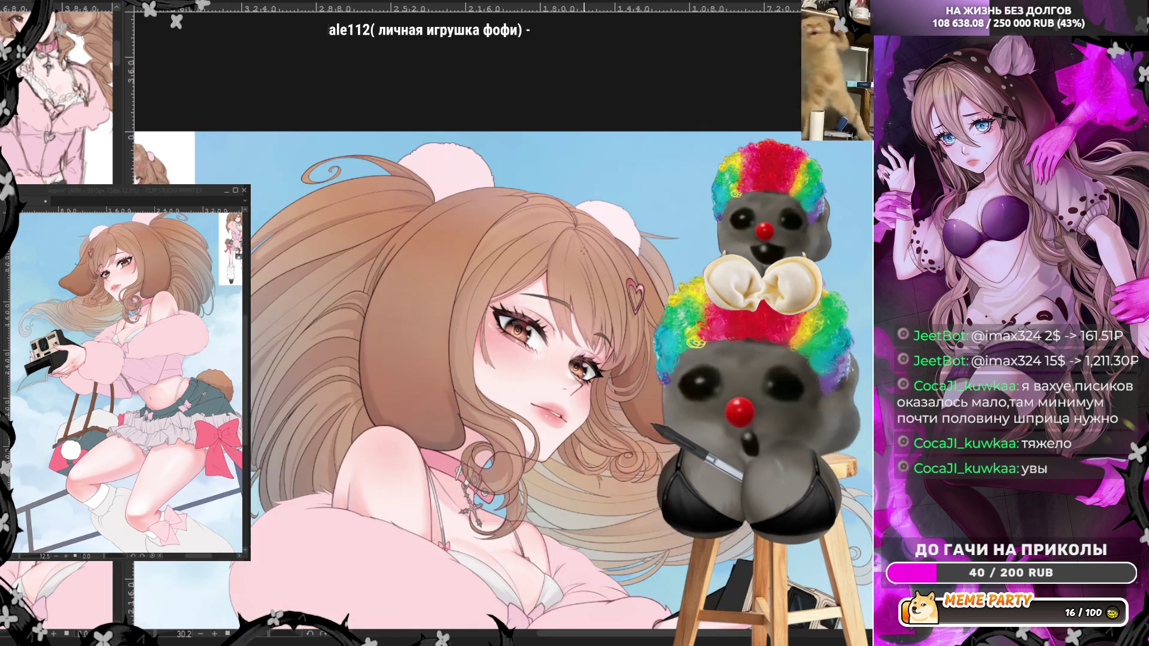
pyautogui.press('h')
pyautogui.scroll(-1, 557, 284)
pyautogui.scroll(1, 557, 284)
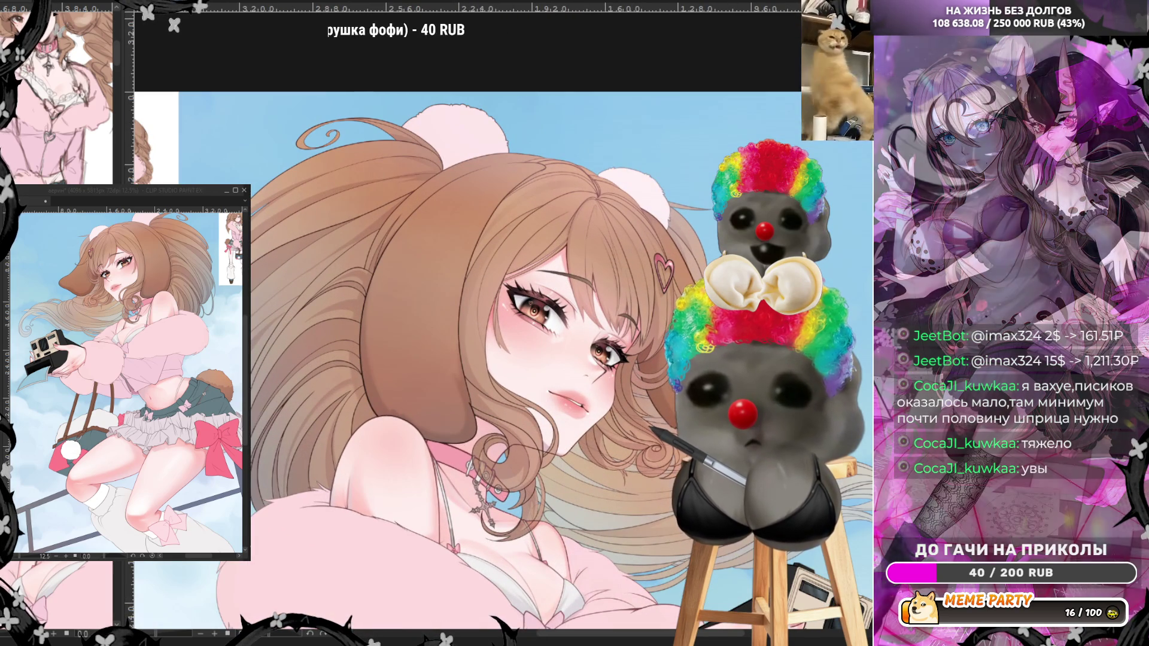
pyautogui.hotkey('ctrl', 'z')
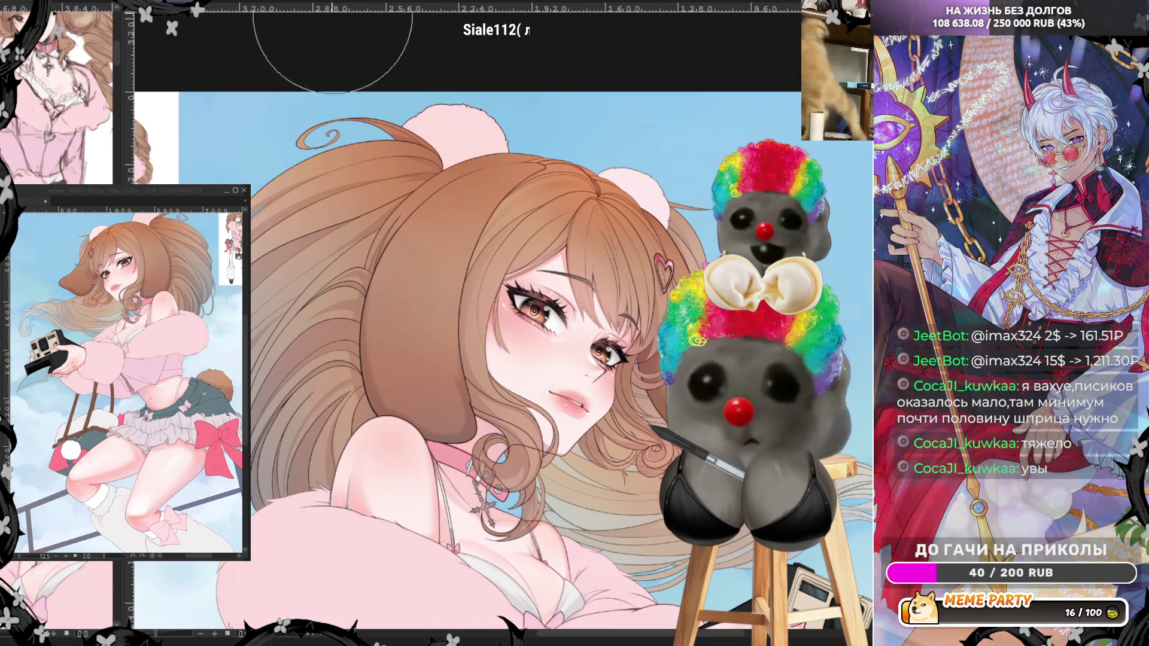
pyautogui.press('h')
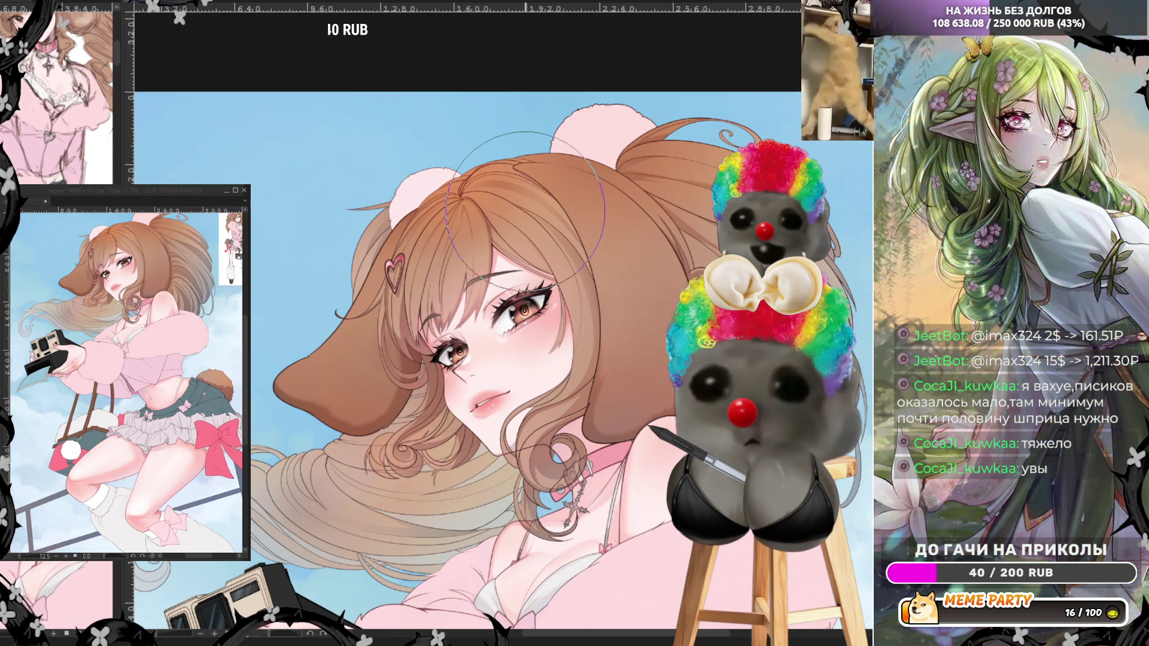
pyautogui.scroll(-3, 525, 209)
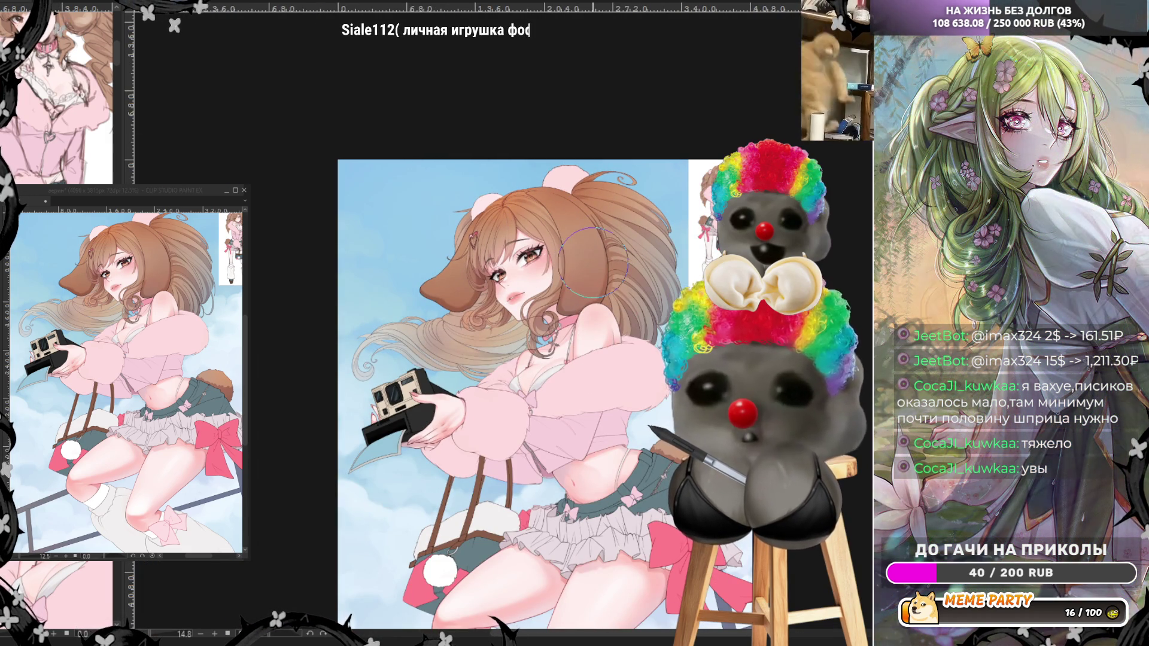
pyautogui.scroll(1, 665, 413)
pyautogui.scroll(1, 664, 413)
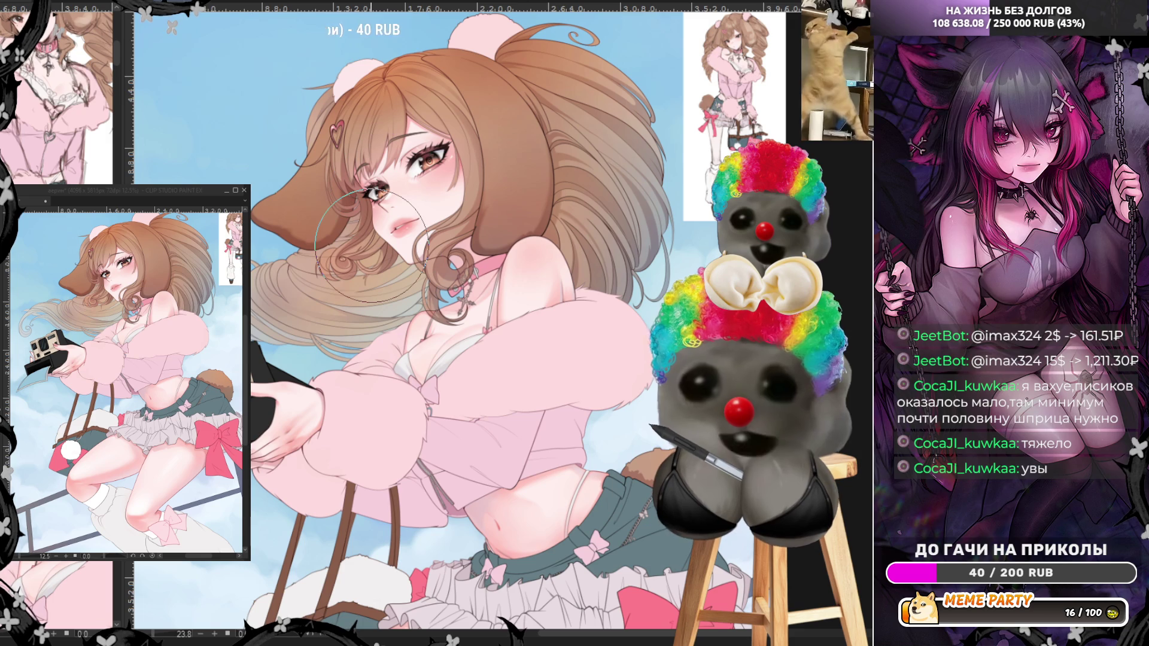
pyautogui.scroll(-3, 702, 504)
pyautogui.scroll(3, 605, 258)
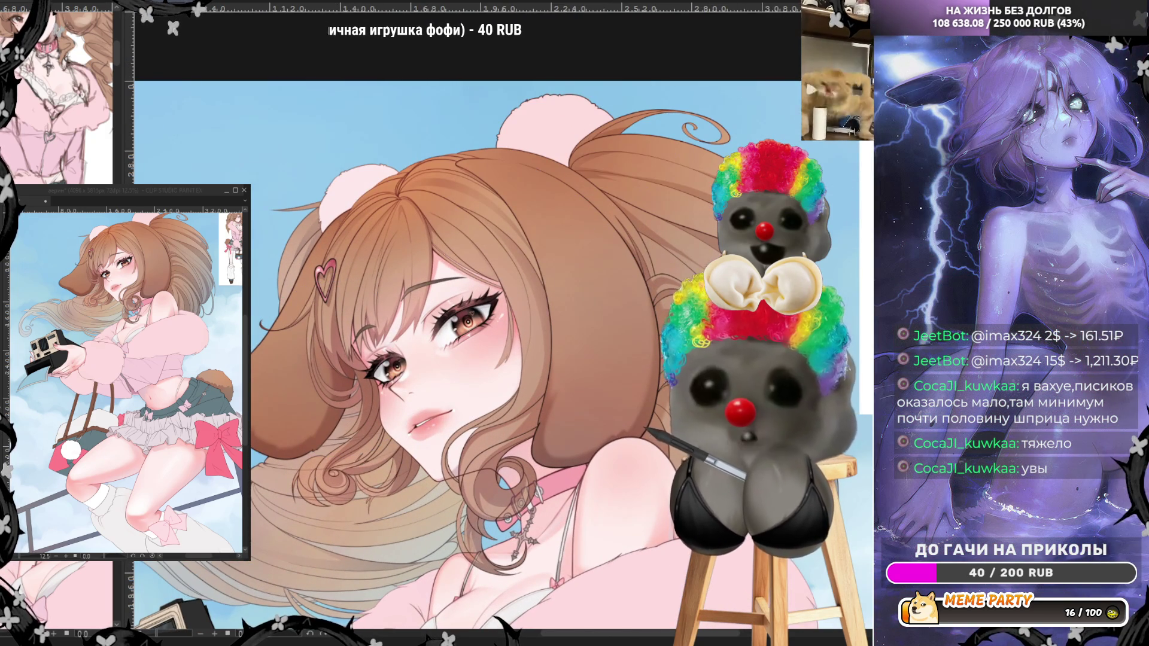
# - Flip the canvas horizontally and zoom in and out to check the figure's proportions
pyautogui.press('h')
pyautogui.scroll(-2, 537, 218)
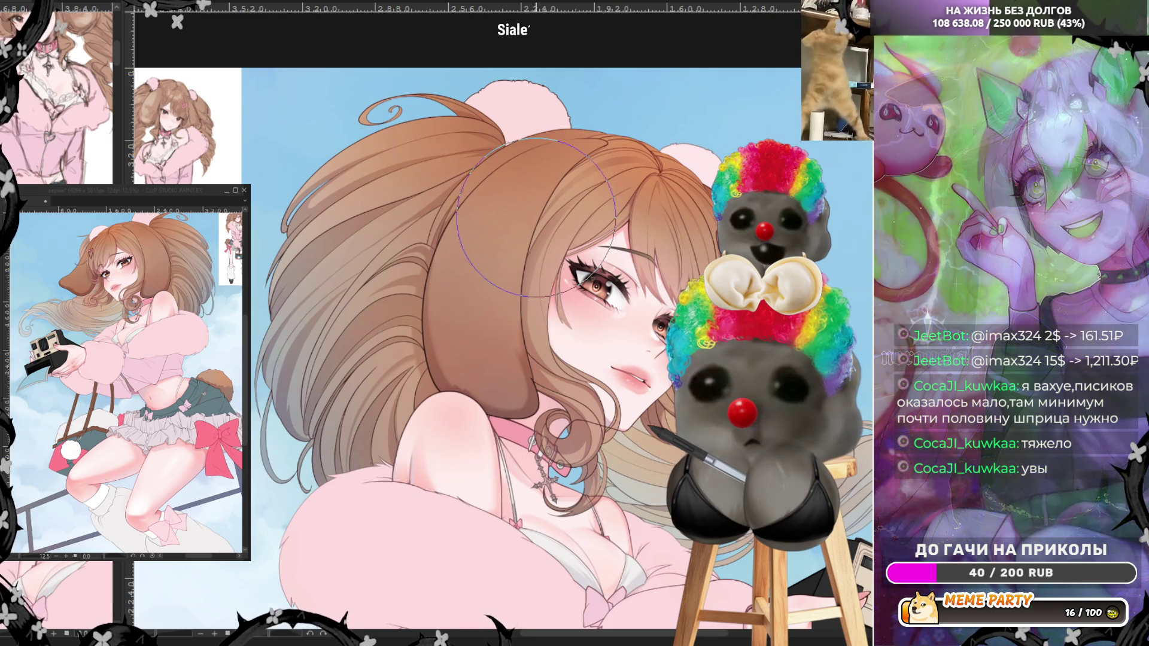
pyautogui.scroll(1, 431, 227)
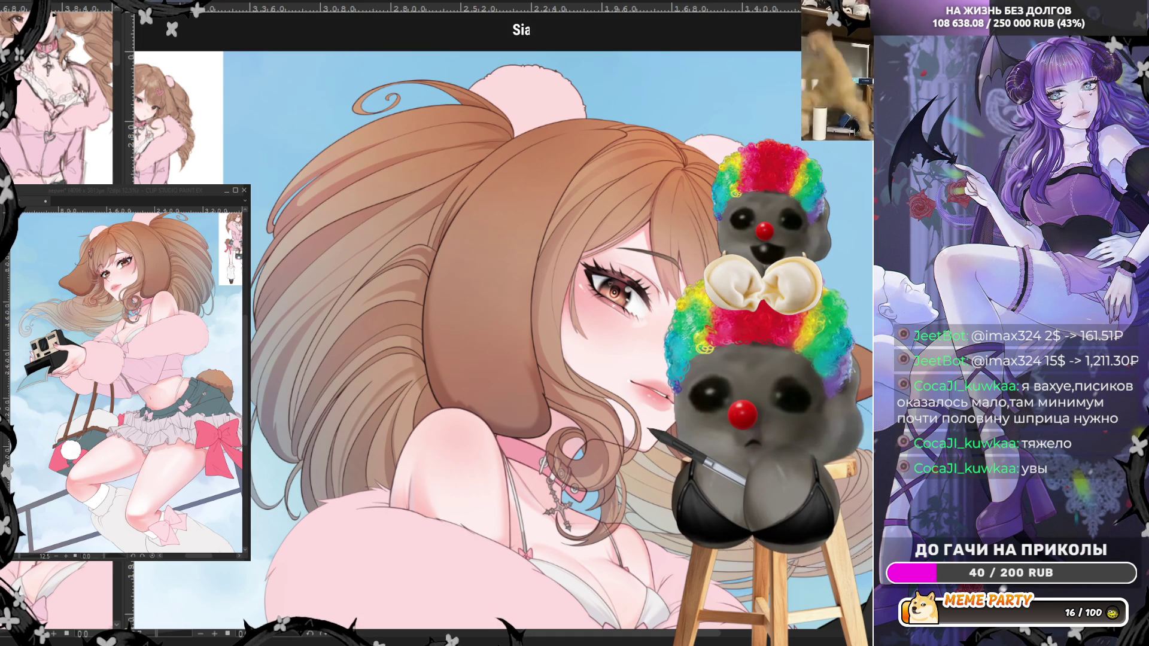
pyautogui.scroll(-1, 565, 360)
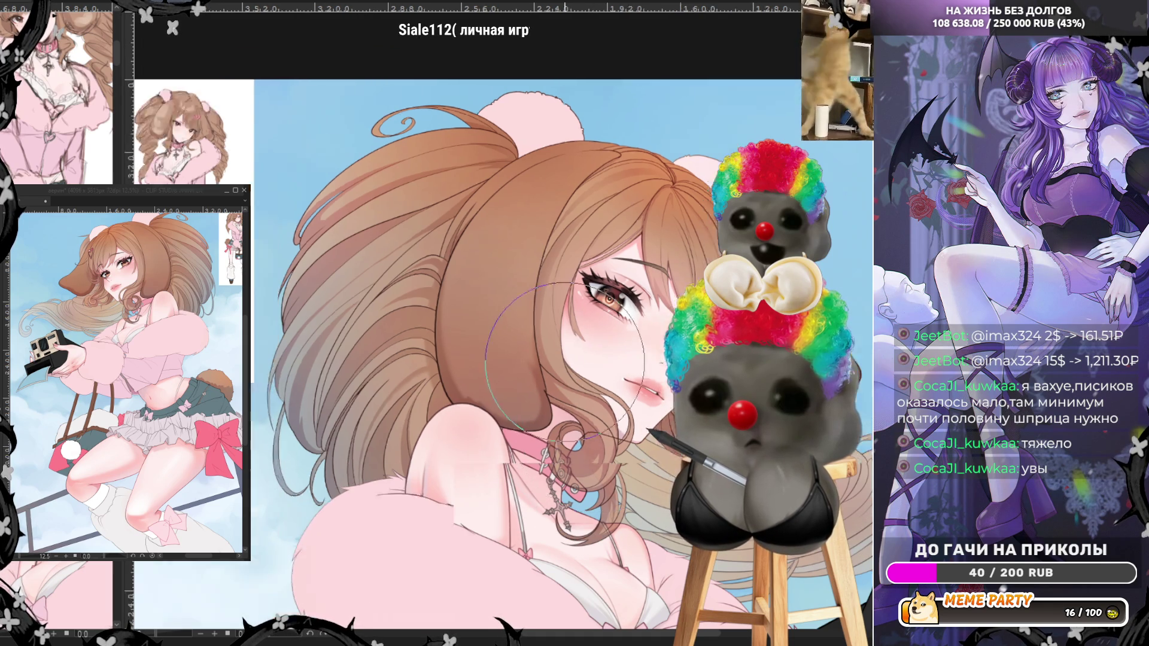
pyautogui.scroll(-3, 565, 358)
pyautogui.scroll(1, 505, 265)
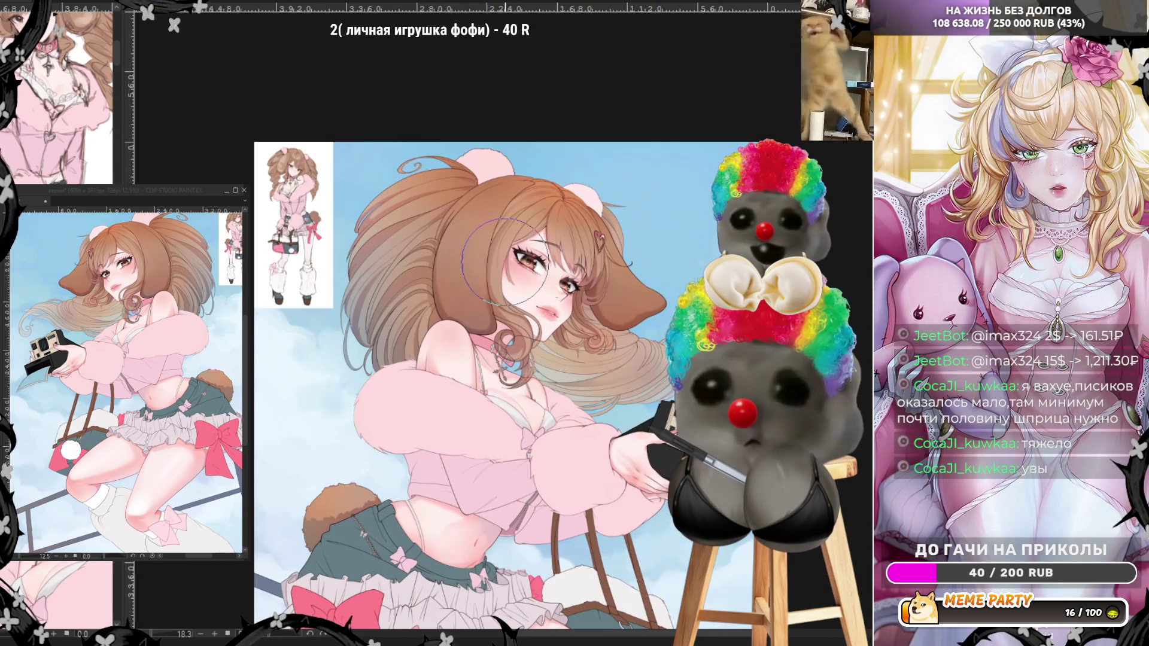
pyautogui.scroll(2, 505, 265)
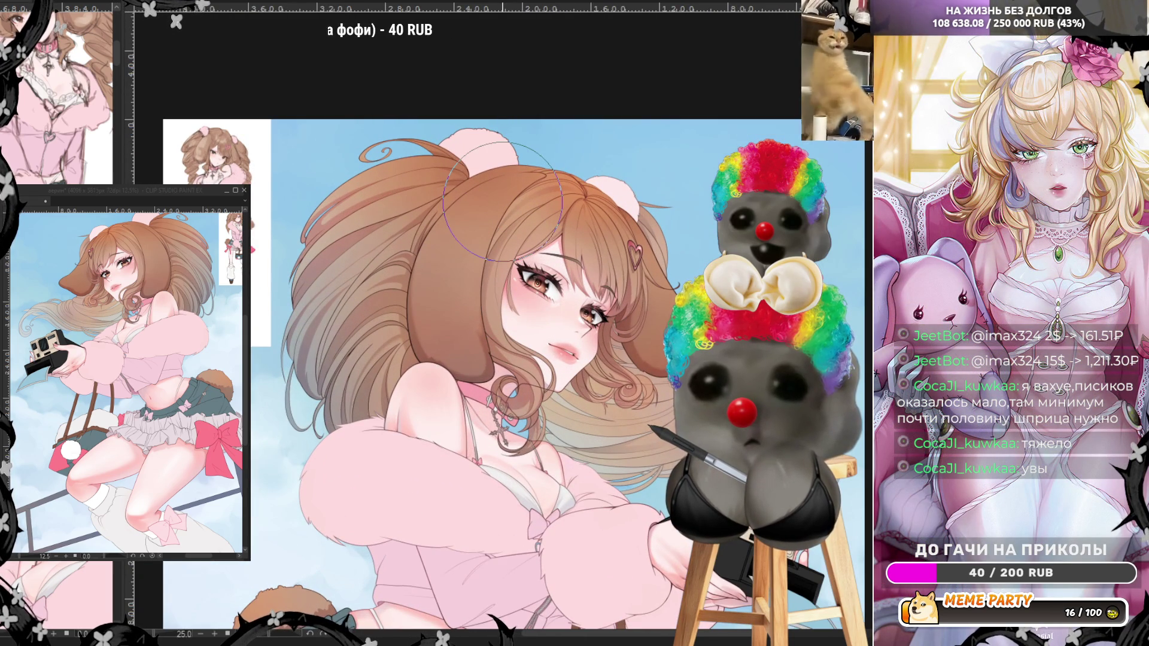
pyautogui.scroll(-2, 503, 202)
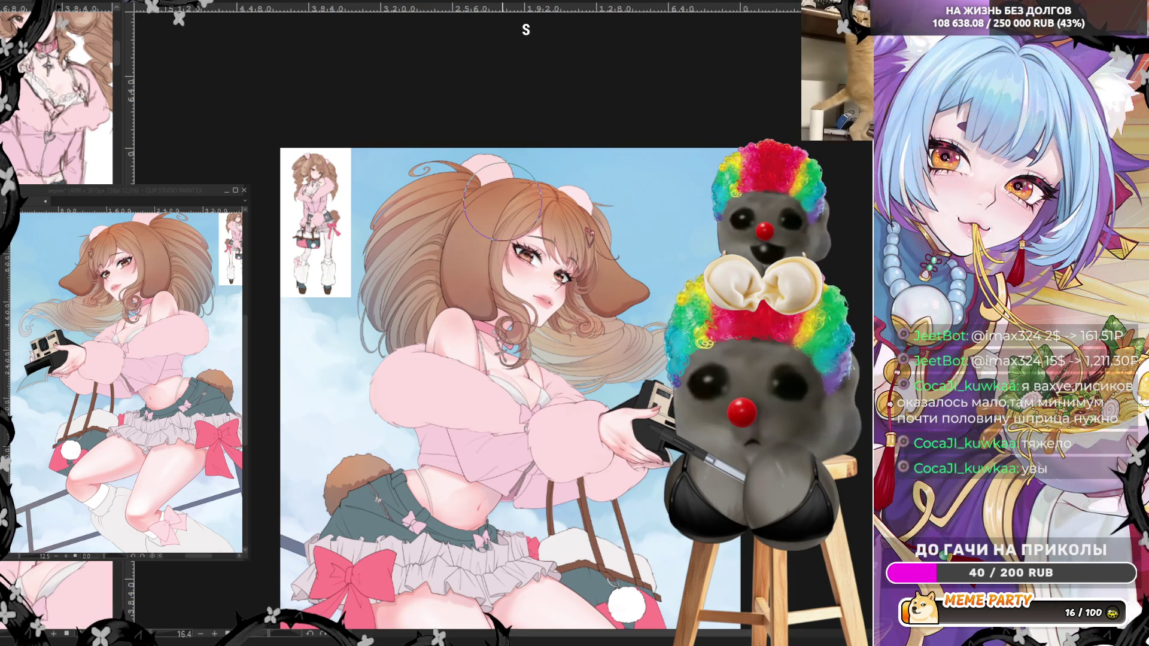
pyautogui.scroll(2, 502, 202)
pyautogui.scroll(-3, 503, 201)
pyautogui.scroll(4, 502, 202)
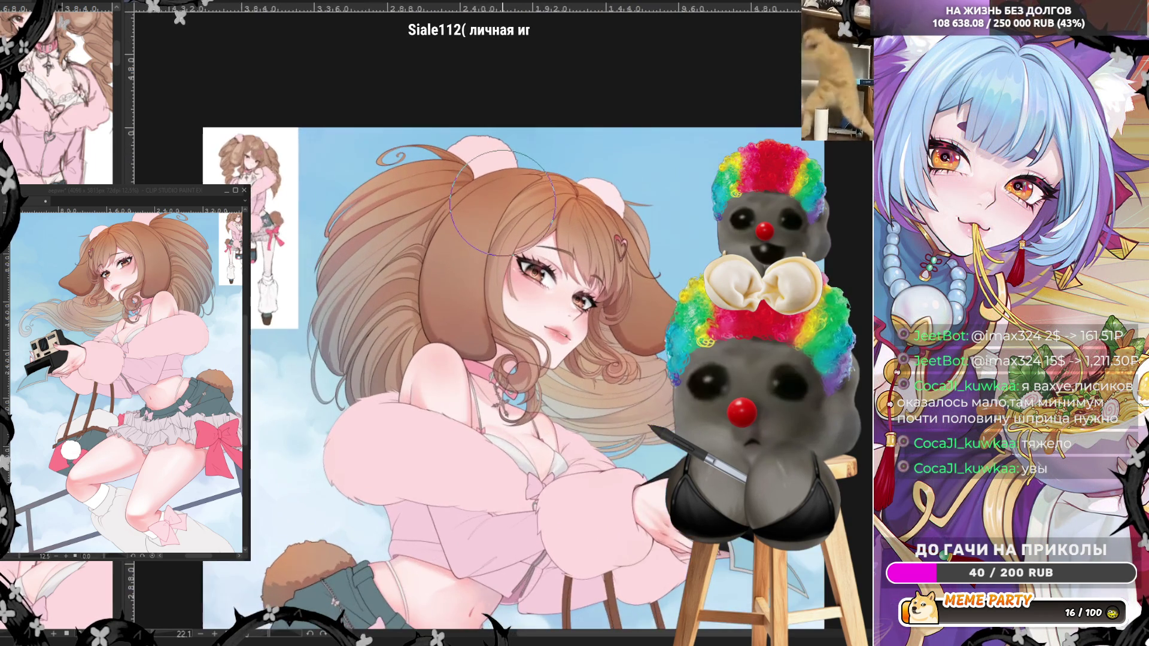
pyautogui.scroll(2, 503, 202)
pyautogui.scroll(1, 503, 201)
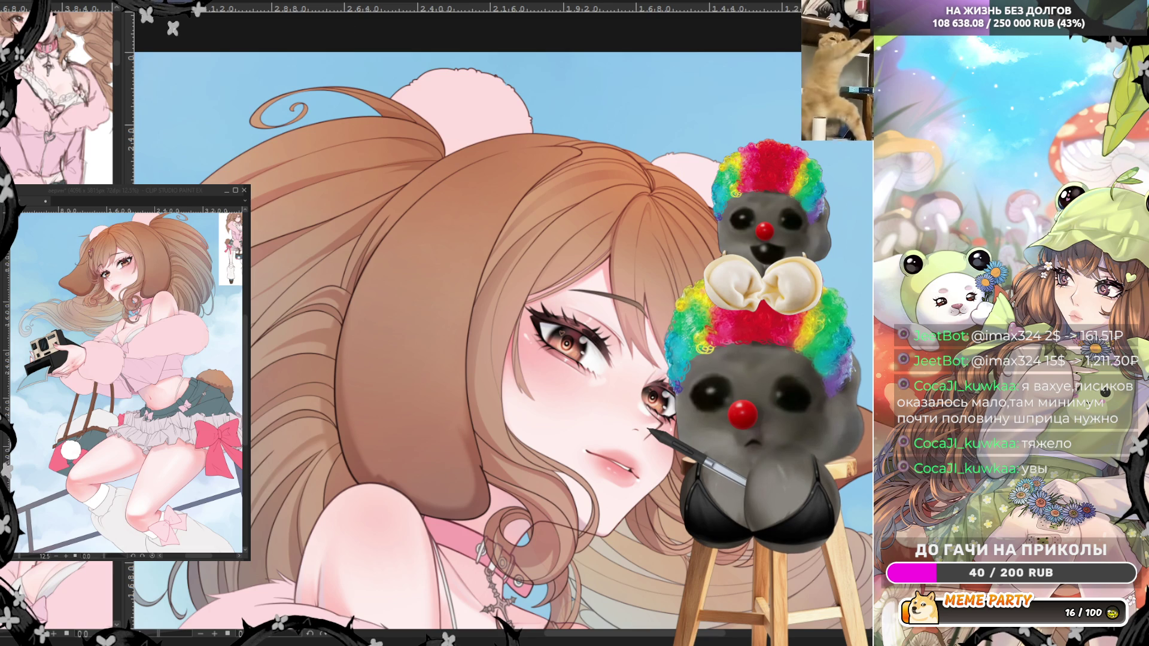
# - Lighten the side hair with a soft airbrush, unflip the view, and pan the face higher
pyautogui.scroll(-2, 796, 452)
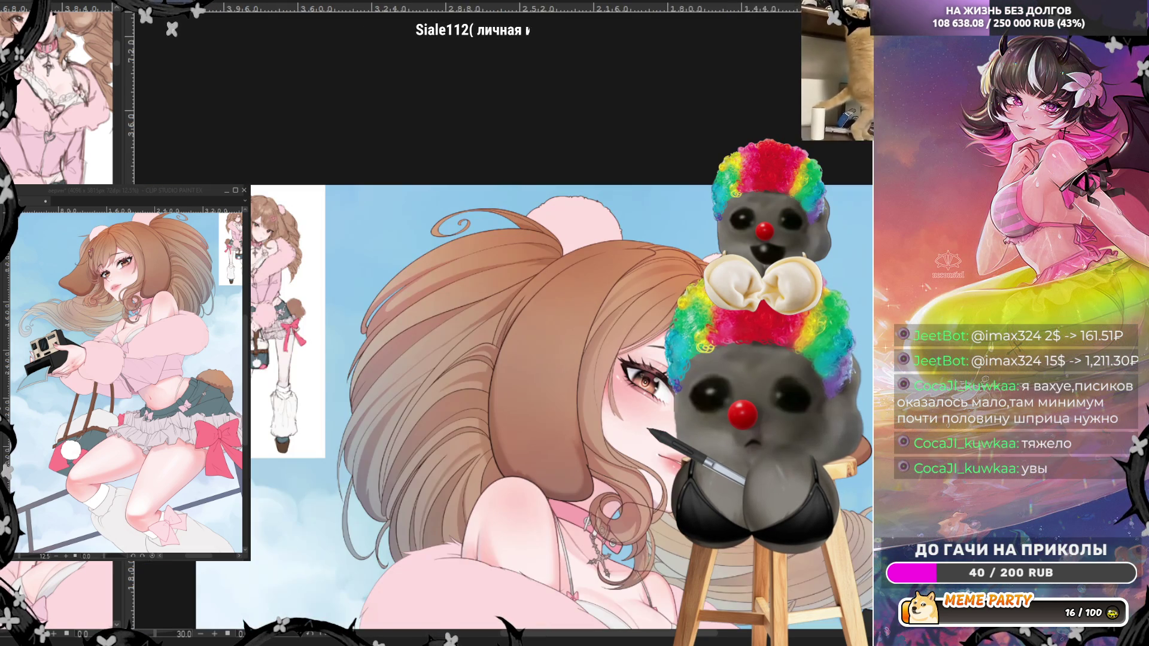
pyautogui.scroll(3, 428, 359)
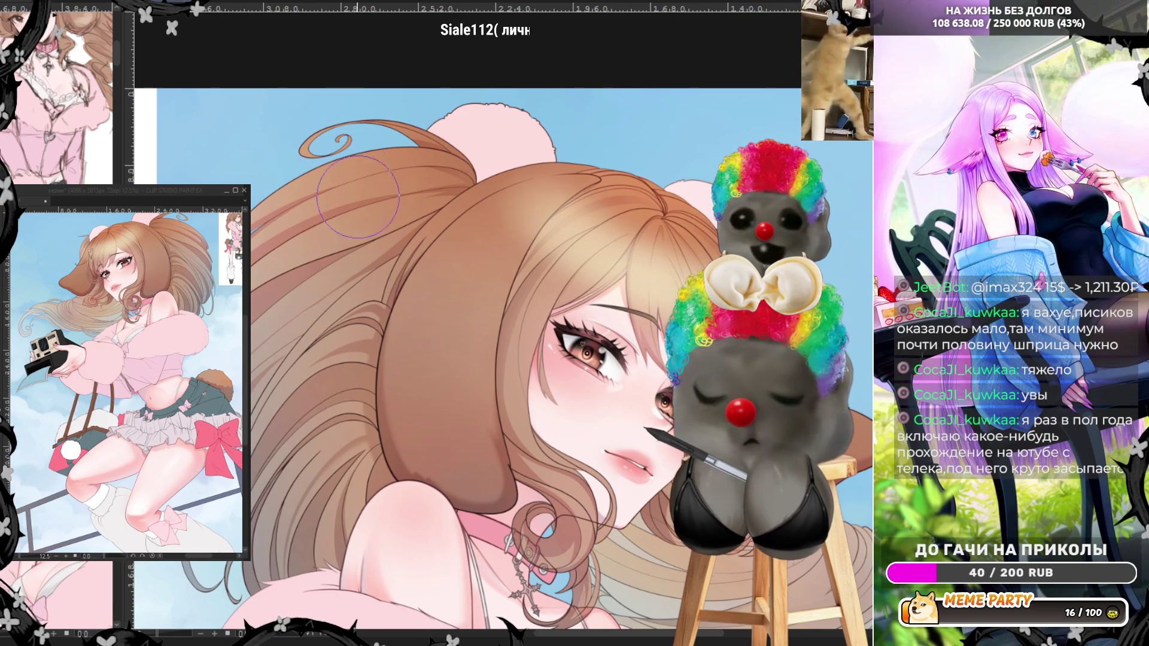
pyautogui.moveTo(359, 198)
pyautogui.mouseDown()
pyautogui.moveTo(317, 299)
pyautogui.moveTo(324, 469)
pyautogui.mouseUp()
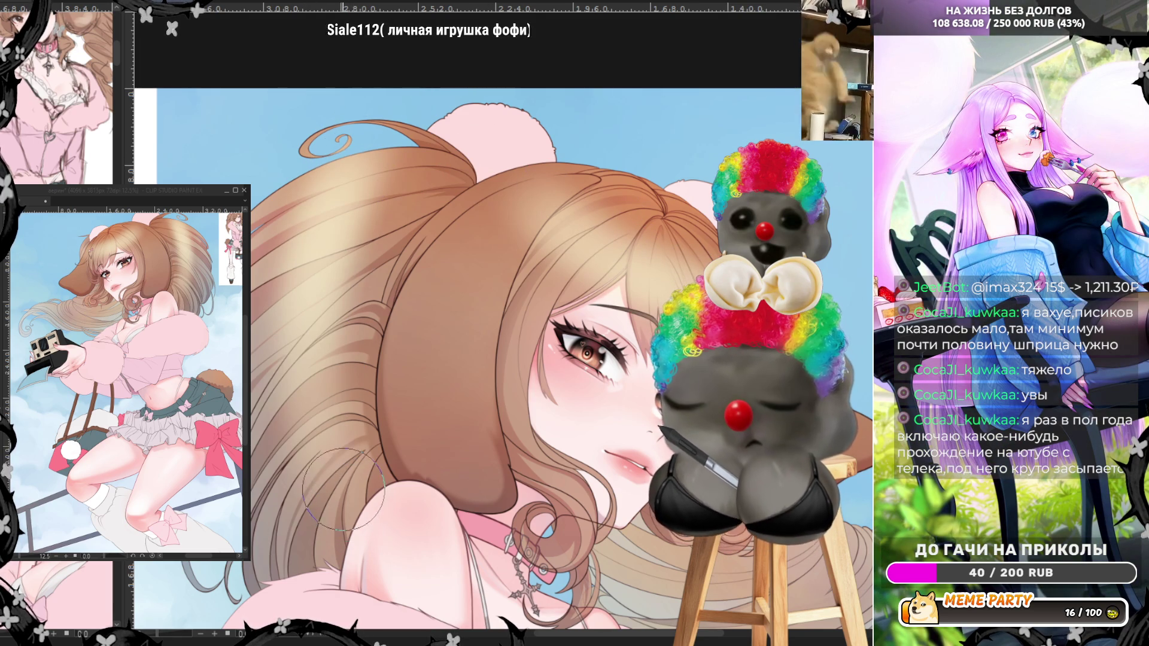
pyautogui.press('h')
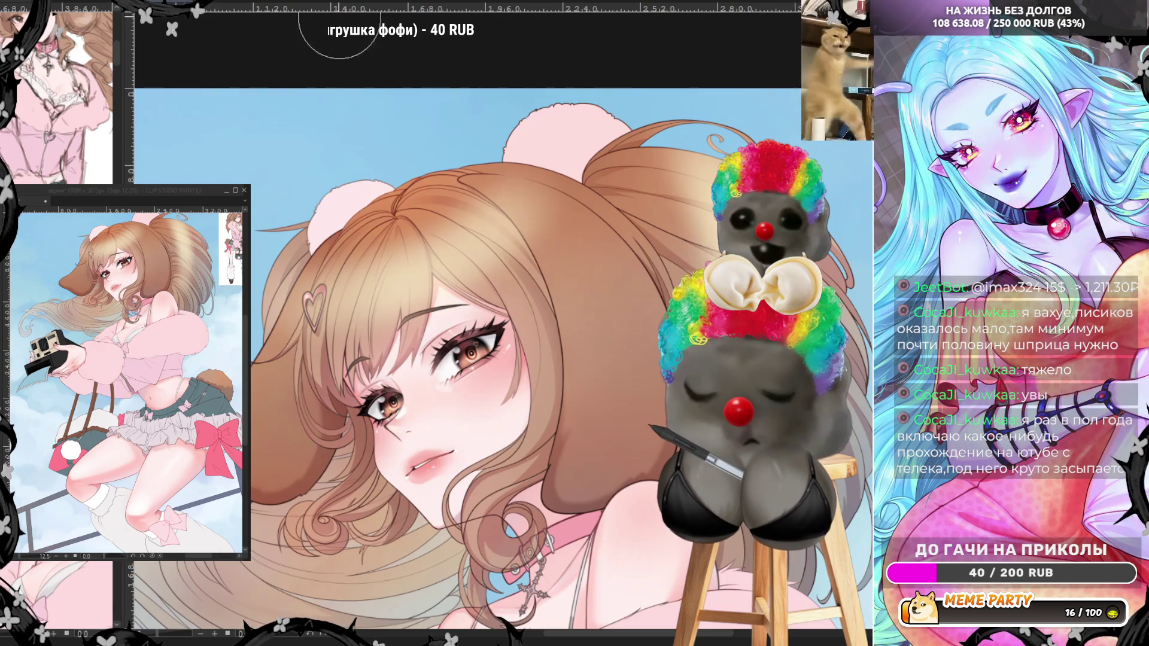
pyautogui.moveTo(679, 217)
pyautogui.mouseDown()
pyautogui.moveTo(593, 306)
pyautogui.moveTo(390, 450)
pyautogui.mouseUp()
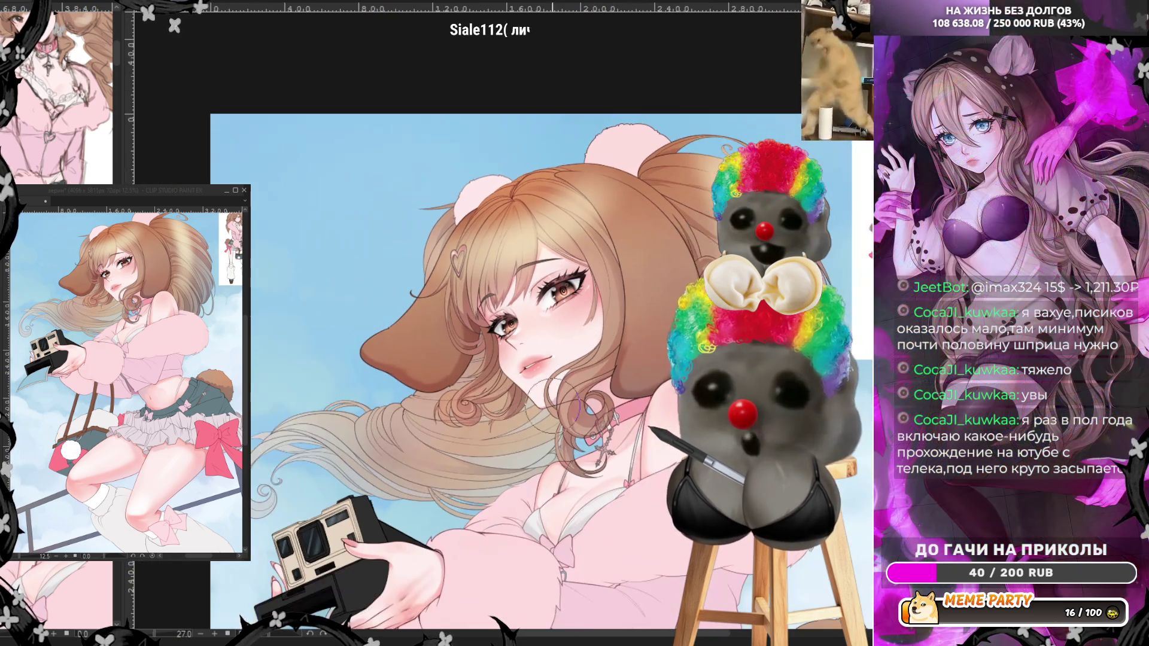
pyautogui.scroll(1, 416, 440)
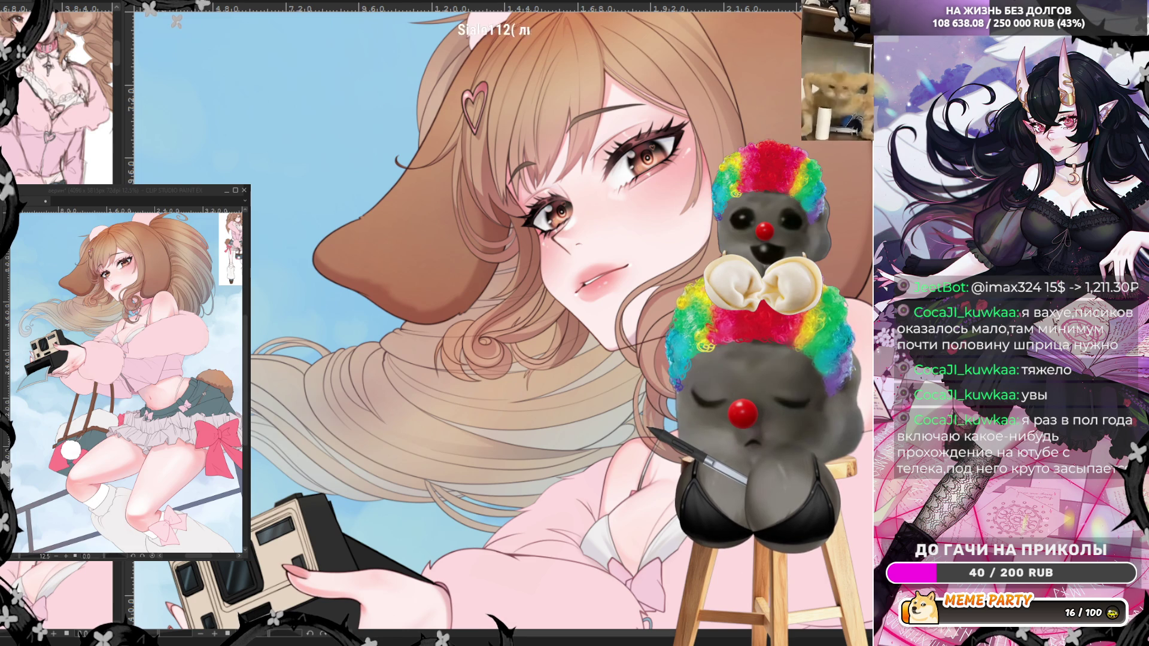
pyautogui.scroll(-3, 822, 281)
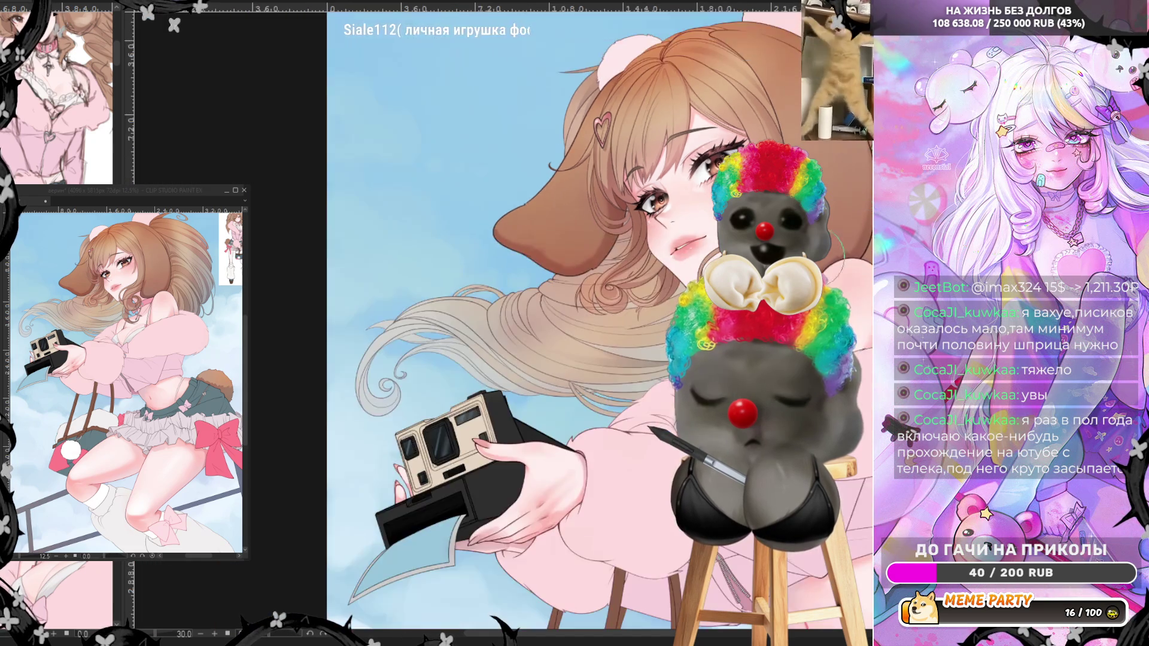
pyautogui.scroll(3, 640, 232)
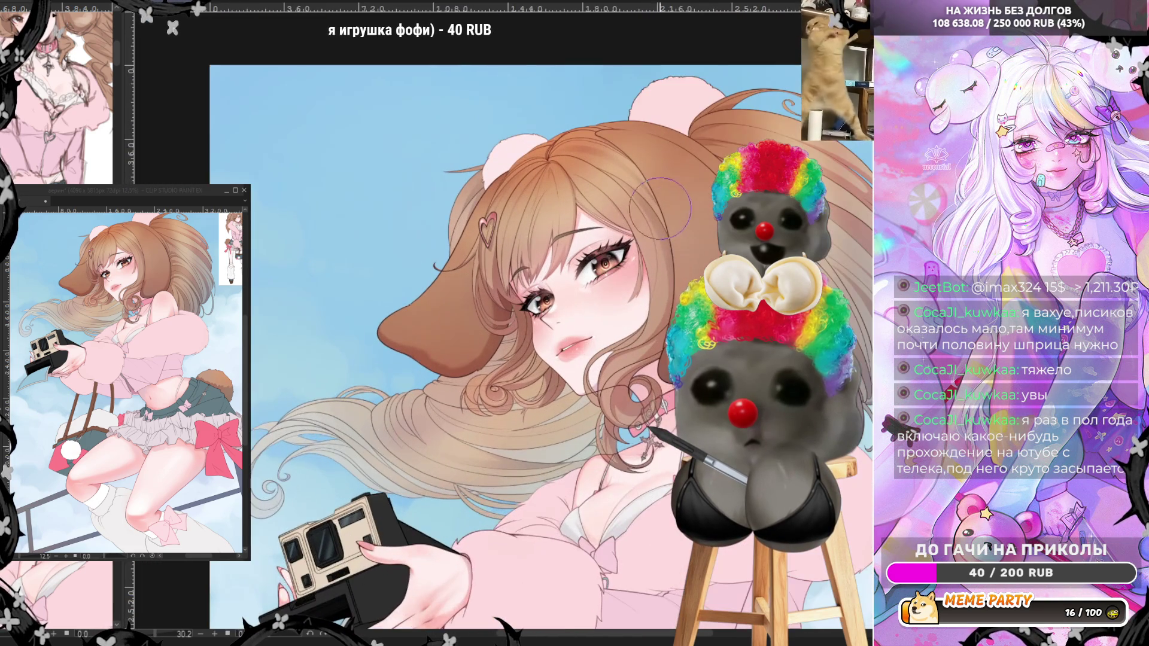
pyautogui.scroll(1, 674, 190)
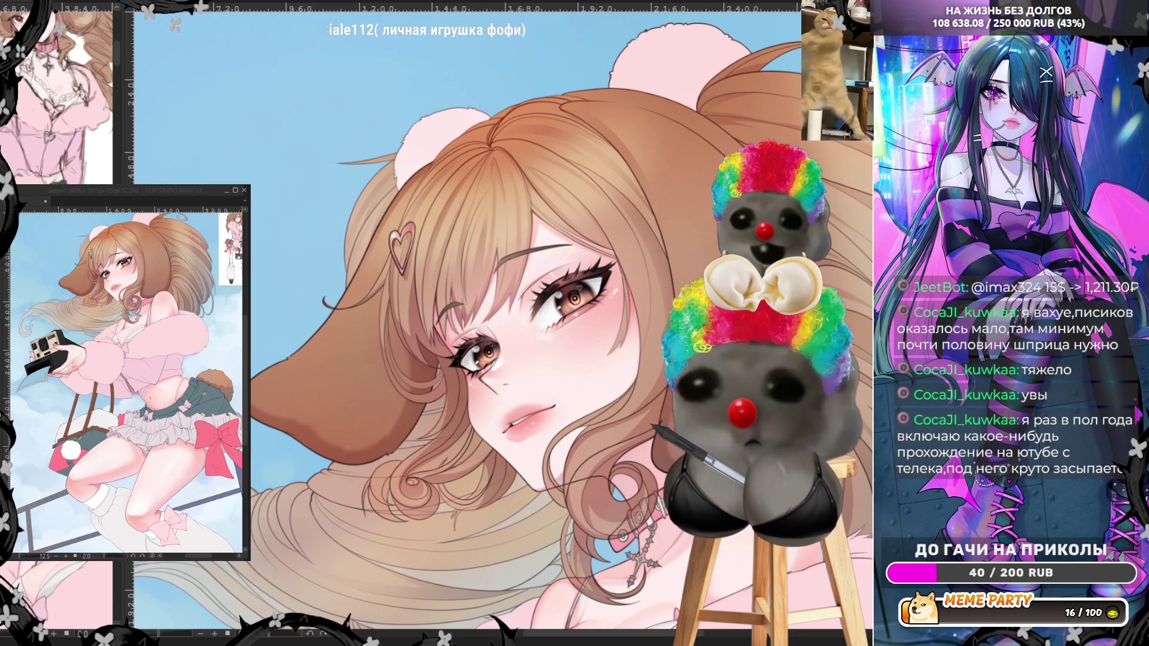
# - Rotate the canvas view about 60° for an easier stroke angle
pyautogui.moveTo(281, 638); pyautogui.dragTo(353, 272)
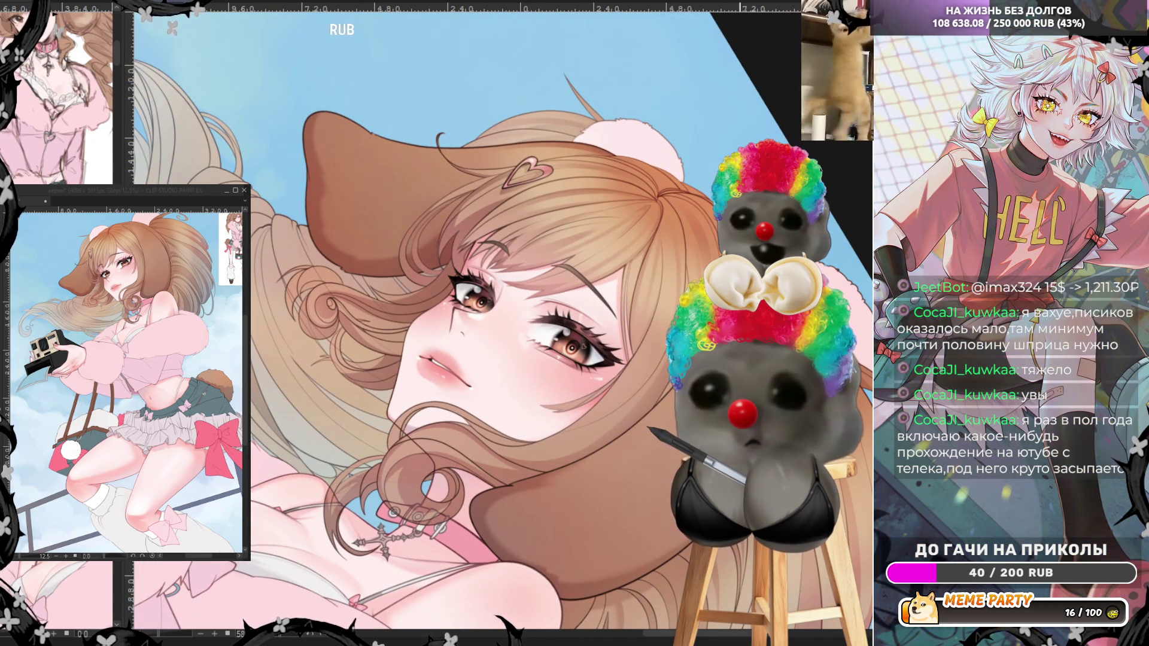
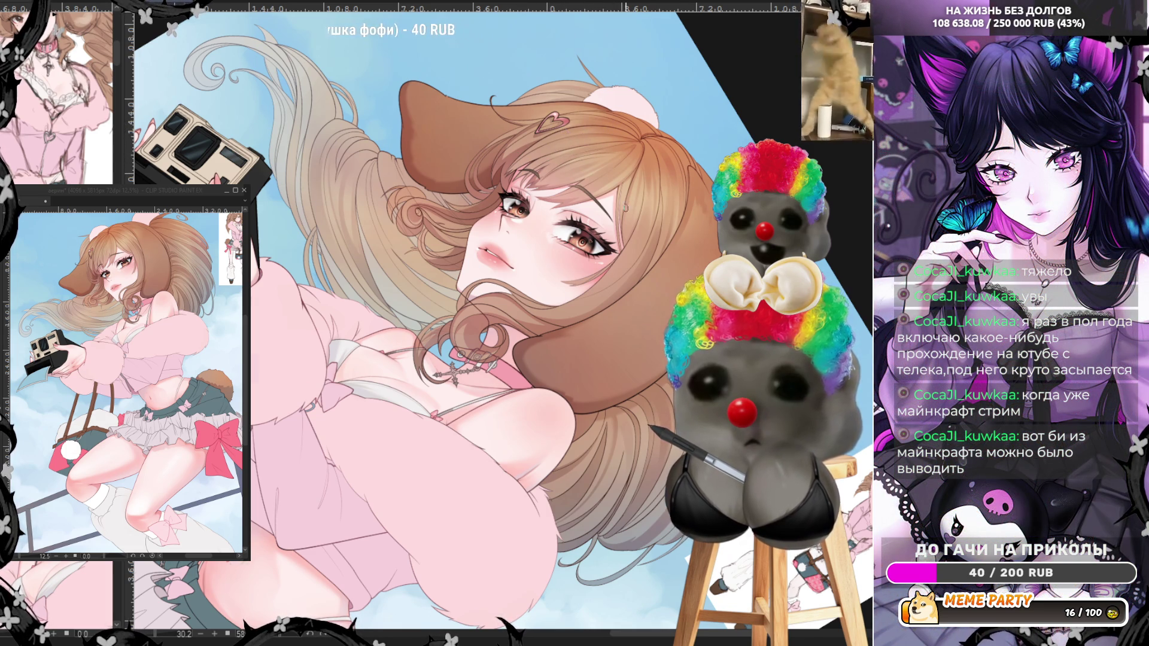
# - Zoom the canvas in on the girl's face, hair and chest
pyautogui.scroll(-3, 625, 208)
pyautogui.scroll(2, 664, 271)
pyautogui.scroll(4, 634, 306)
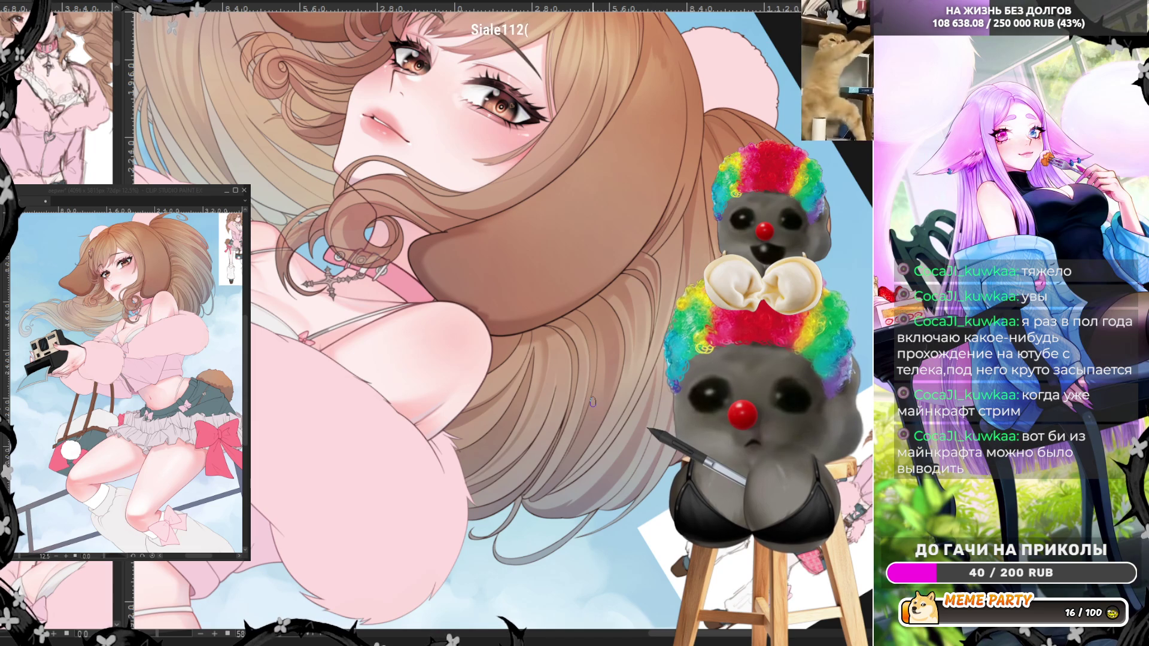
# - Zoom out, then zoom closer so her eyes and bangs fill the canvas
pyautogui.scroll(-3, 490, 180)
pyautogui.scroll(5, 490, 179)
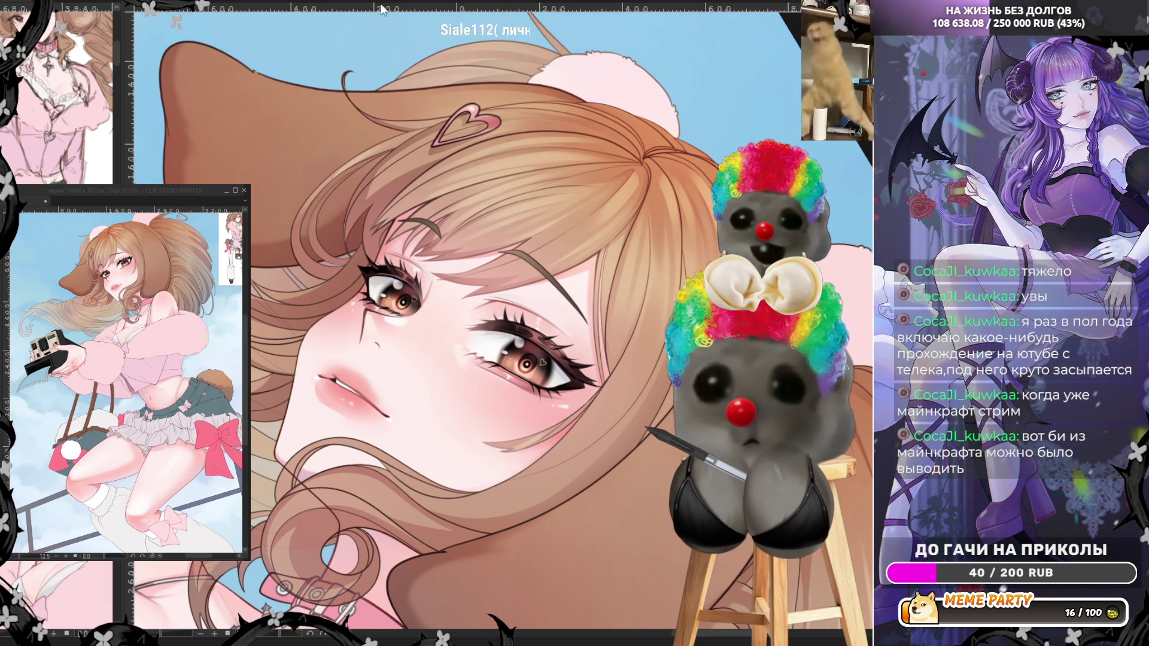
# - Flip the canvas view horizontally with the H shortcut to check the face
pyautogui.press('h')
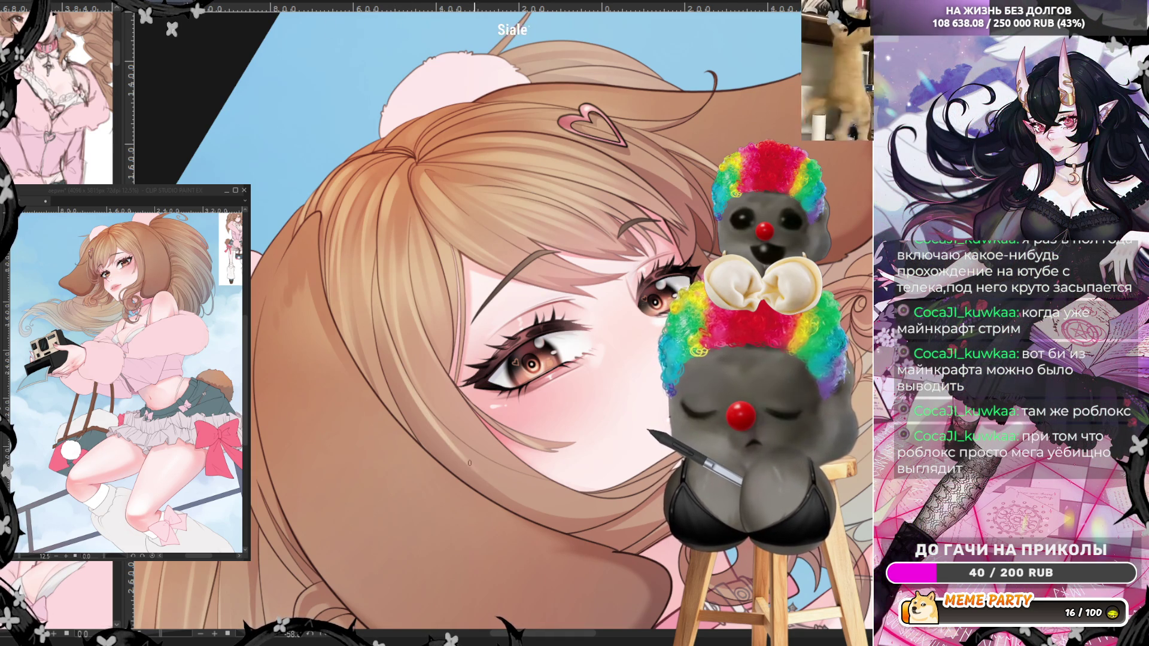
# - Zoom out to the whole character, then back in on the eyes and long hair
pyautogui.scroll(-3, 407, 305)
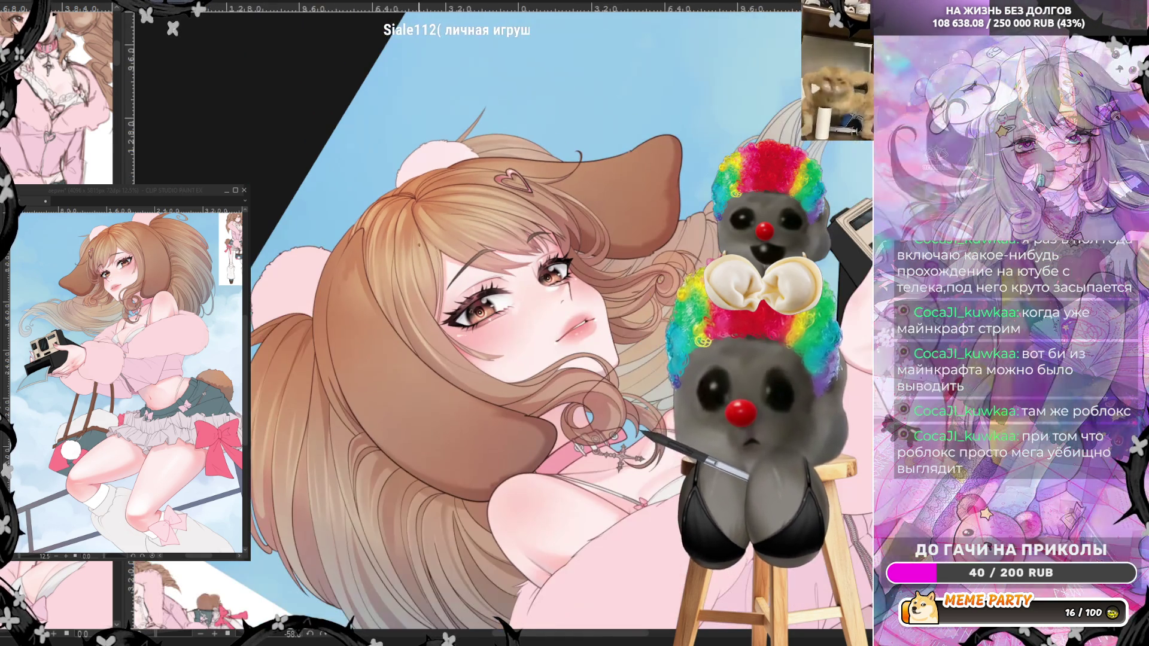
pyautogui.scroll(3, 354, 305)
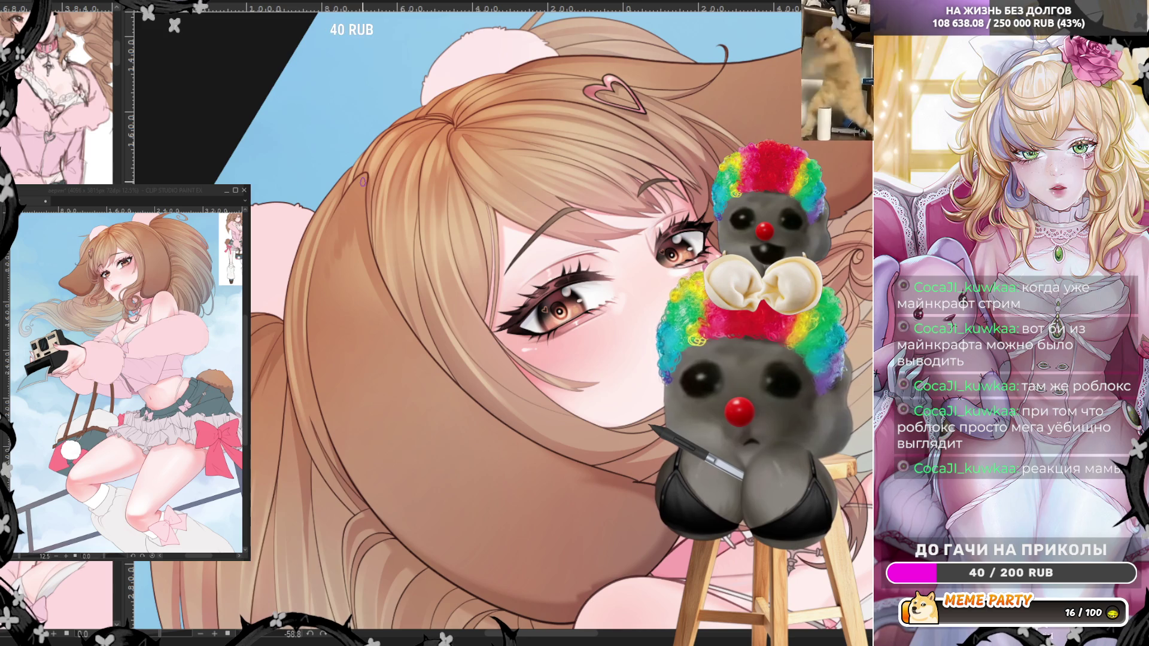
pyautogui.scroll(-4, 420, 225)
pyautogui.scroll(4, 383, 245)
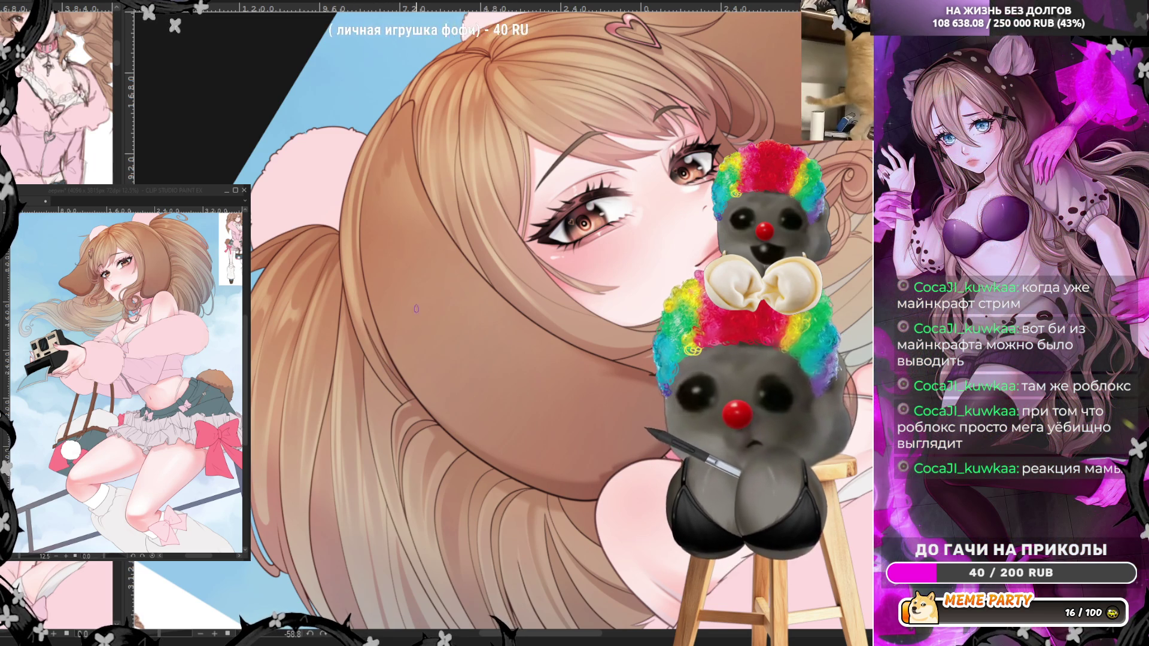
# - Zoom out and back in on the head, then unflip the view with H
pyautogui.scroll(-5, 416, 308)
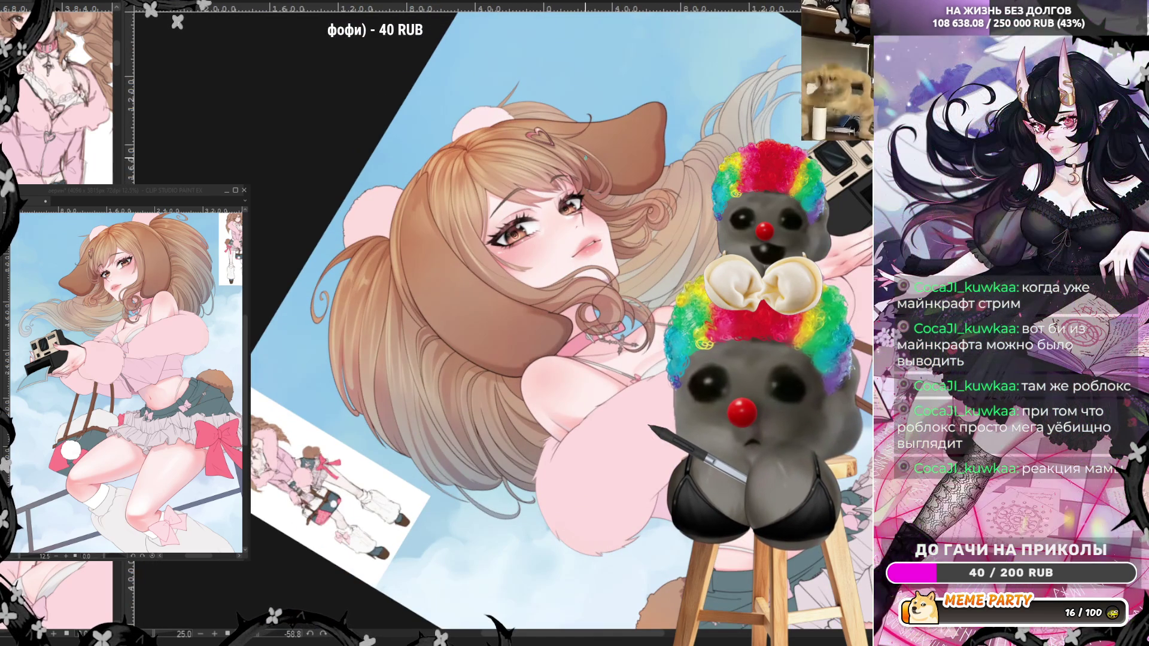
pyautogui.scroll(5, 538, 102)
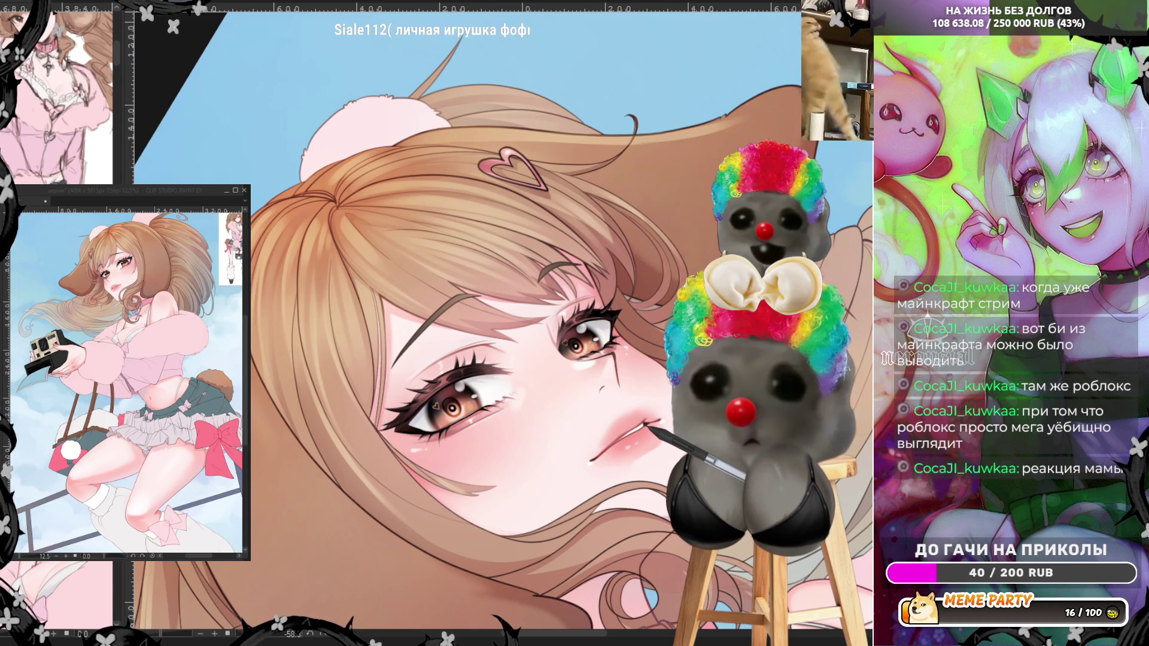
pyautogui.press('h')
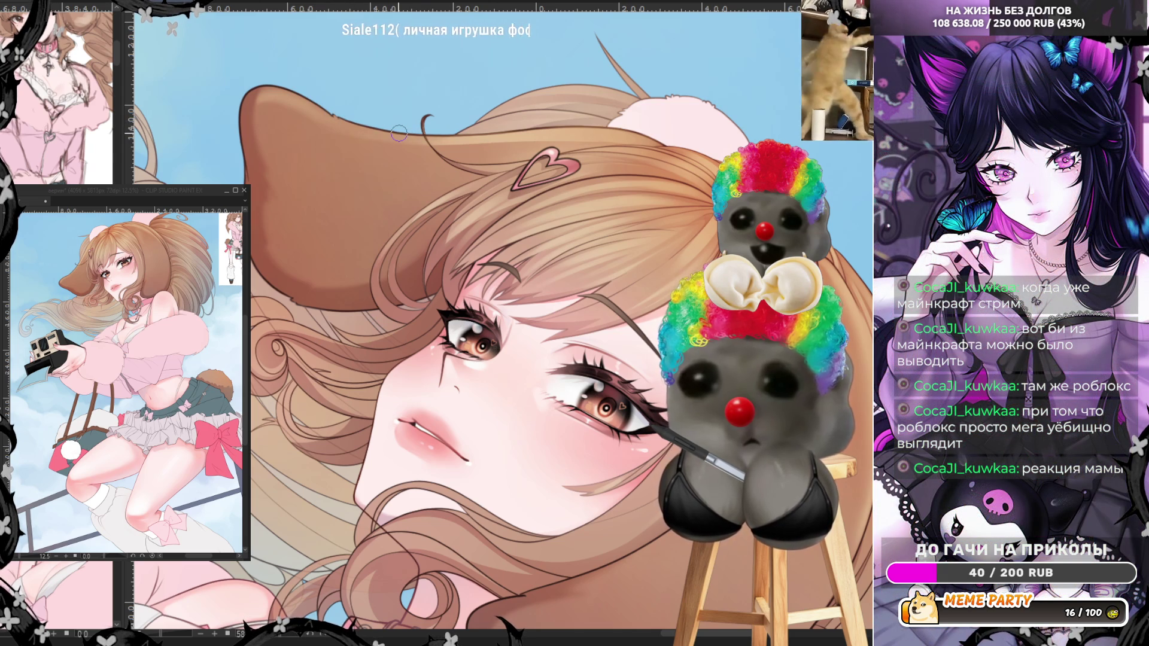
# - Zoom out to the whole illustration, then in on the face, dog ear and hair
pyautogui.scroll(-5, 399, 133)
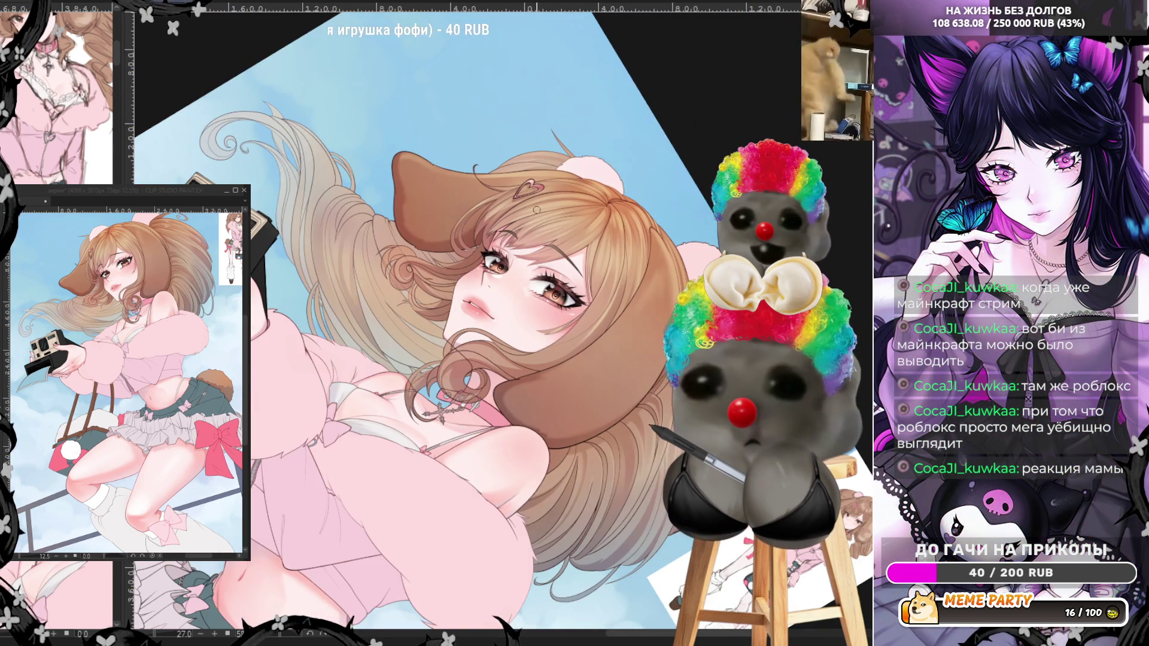
pyautogui.scroll(-3, 647, 361)
pyautogui.scroll(4, 647, 361)
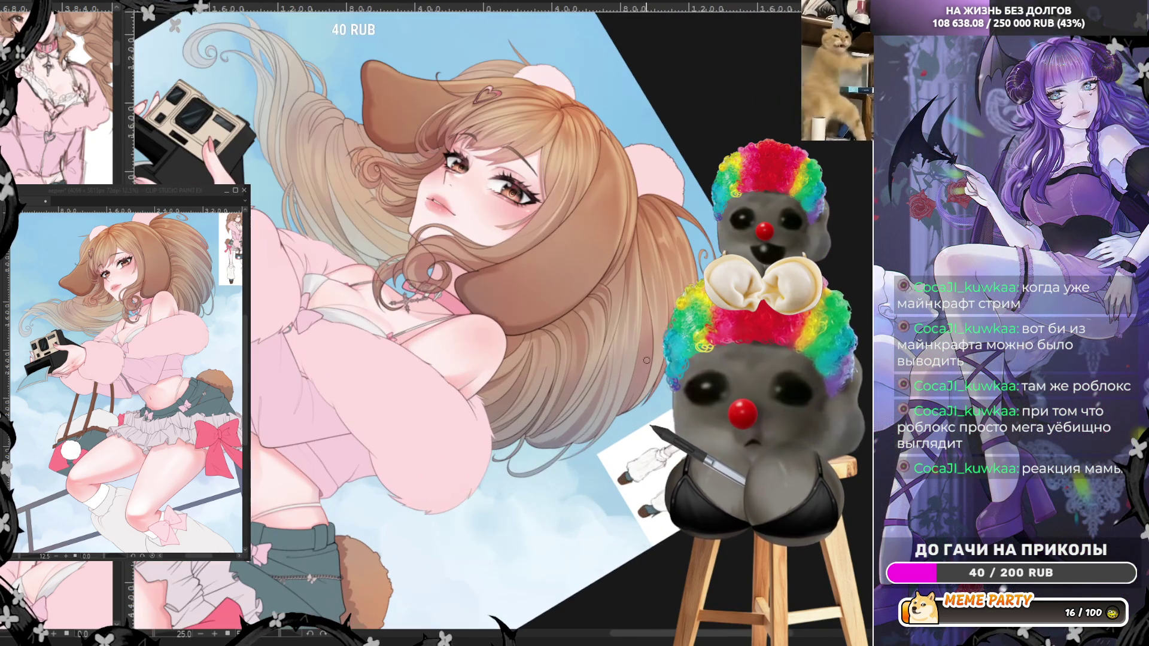
pyautogui.scroll(3, 642, 338)
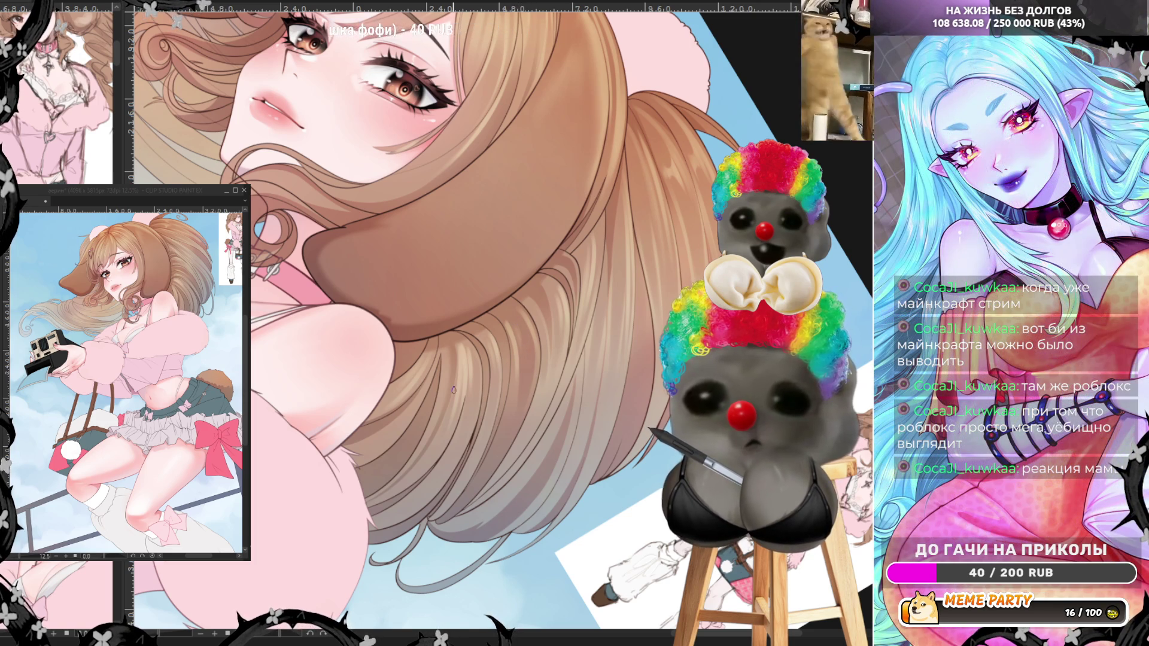
pyautogui.scroll(-6, 454, 391)
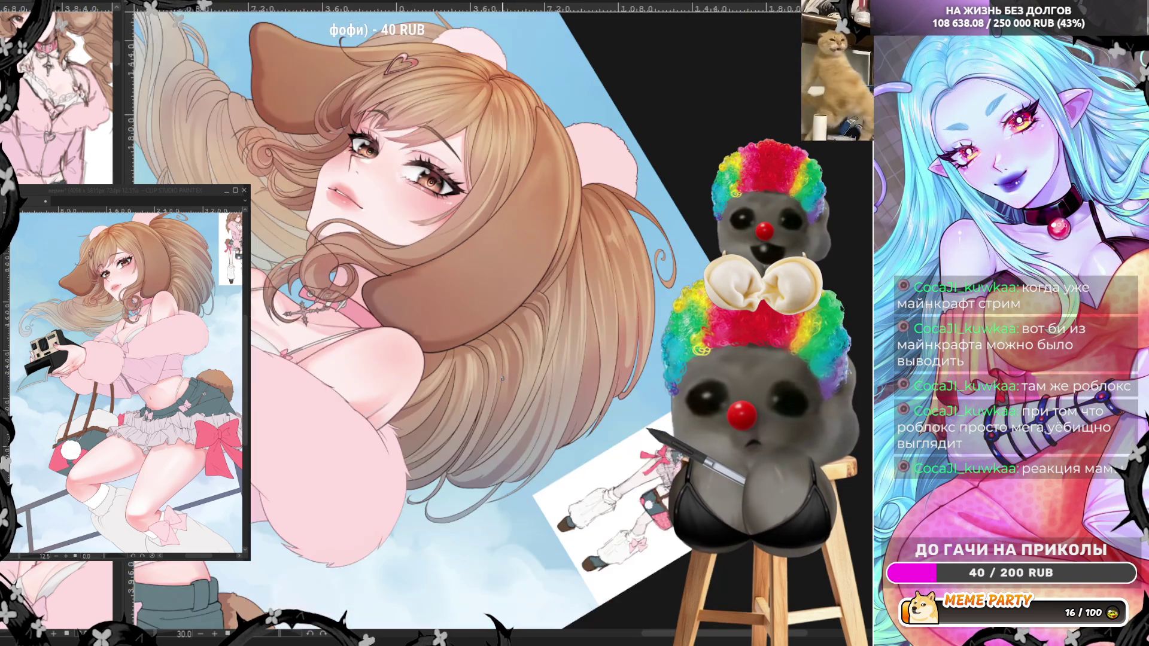
pyautogui.scroll(6, 467, 324)
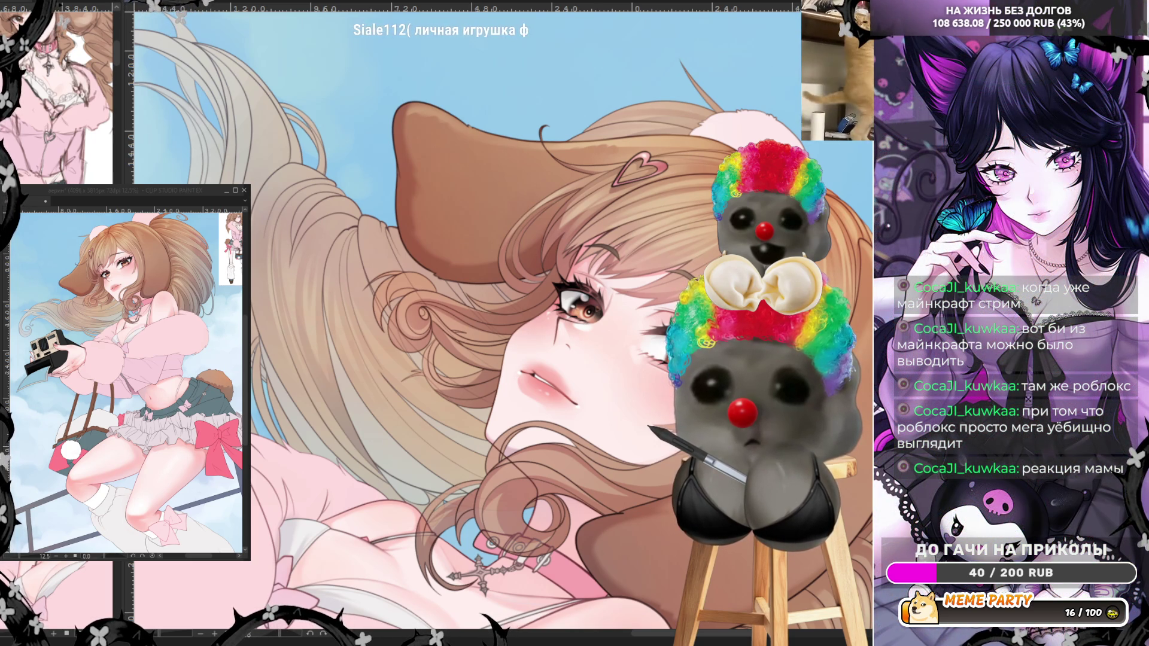
pyautogui.hotkey('ctrl', '-')
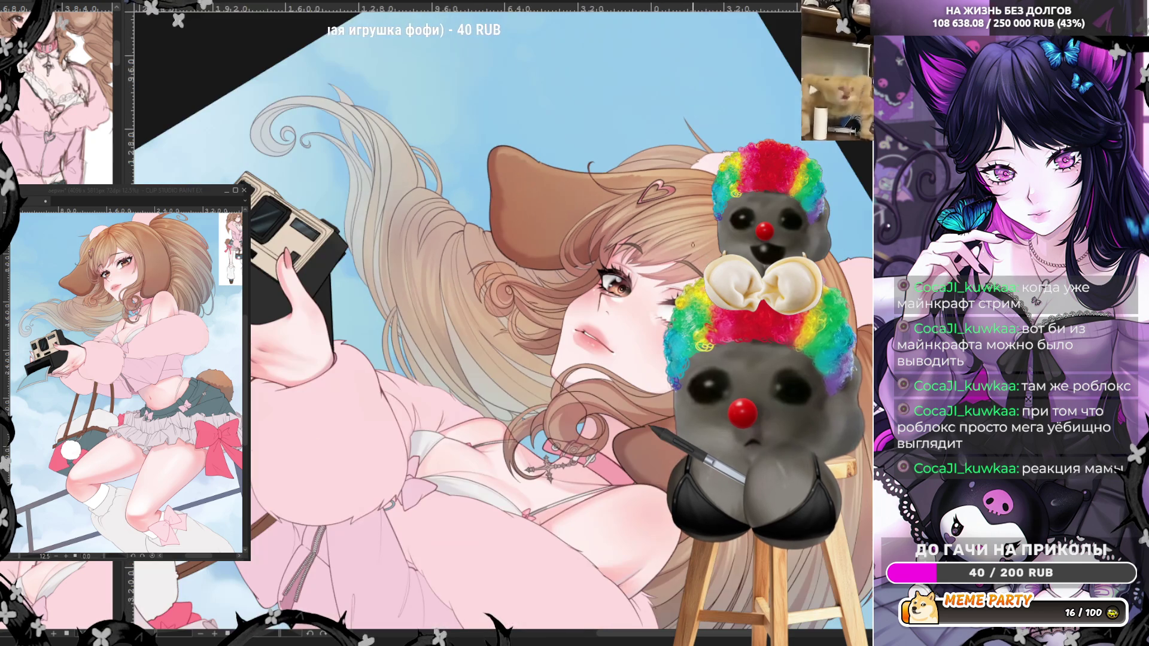
pyautogui.hotkey('ctrl', '+')
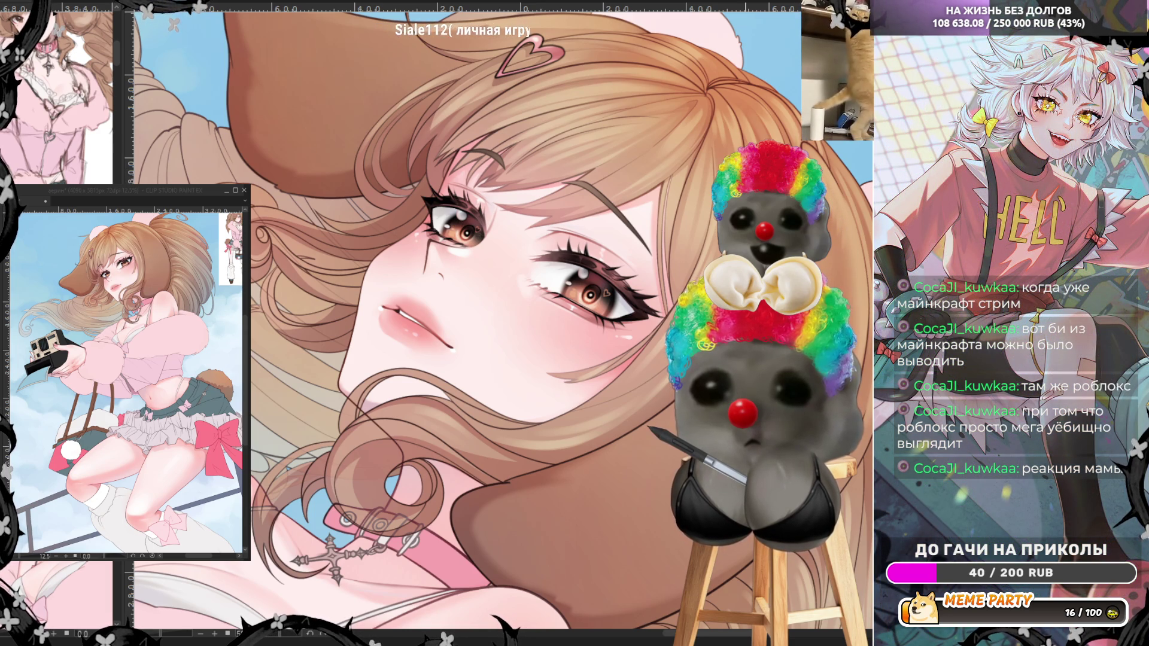
pyautogui.hotkey('ctrl', '-')
pyautogui.hotkey('ctrl', '-')
pyautogui.hotkey('ctrl', '+')
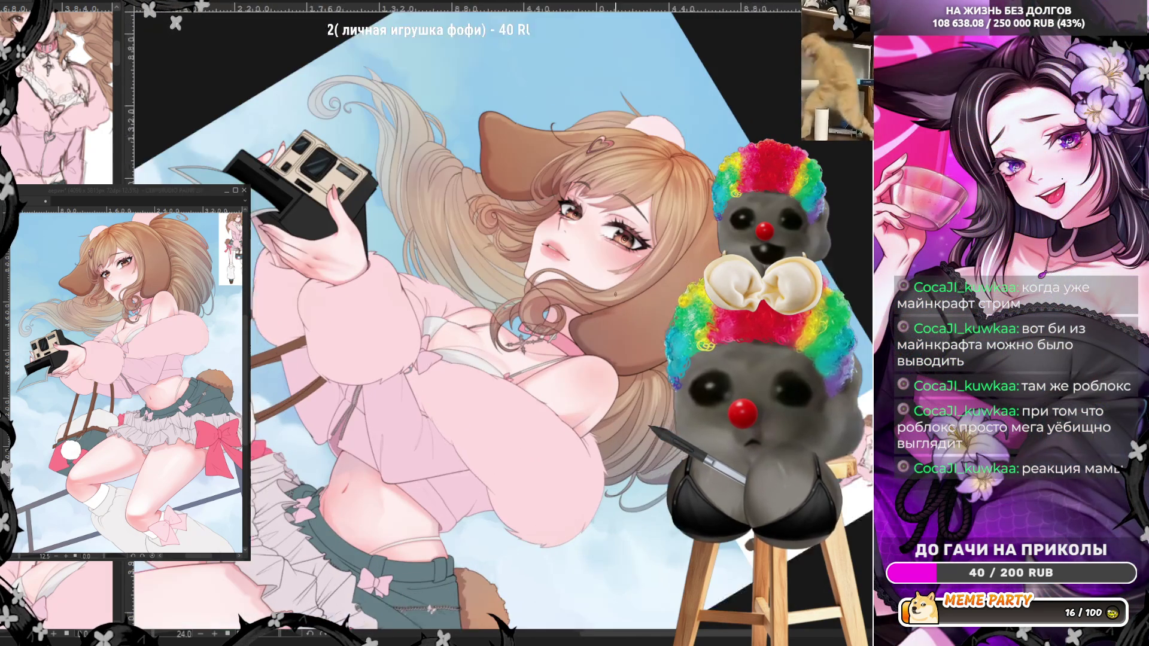
pyautogui.hotkey('ctrl', '0')
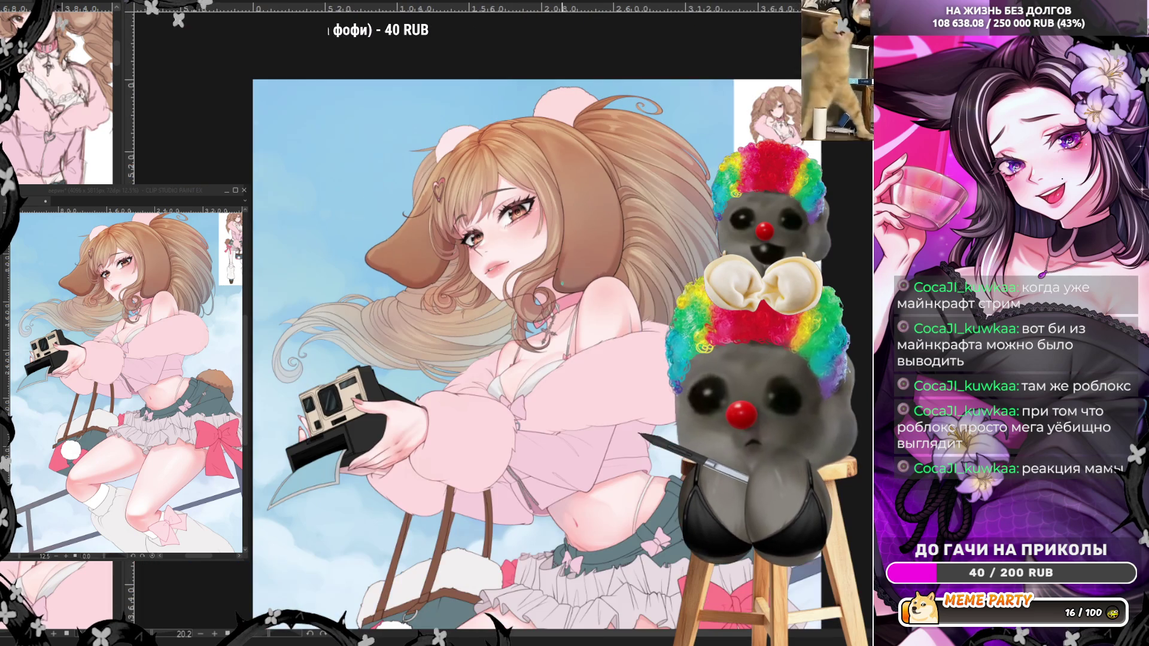
pyautogui.scroll(5, 529, 161)
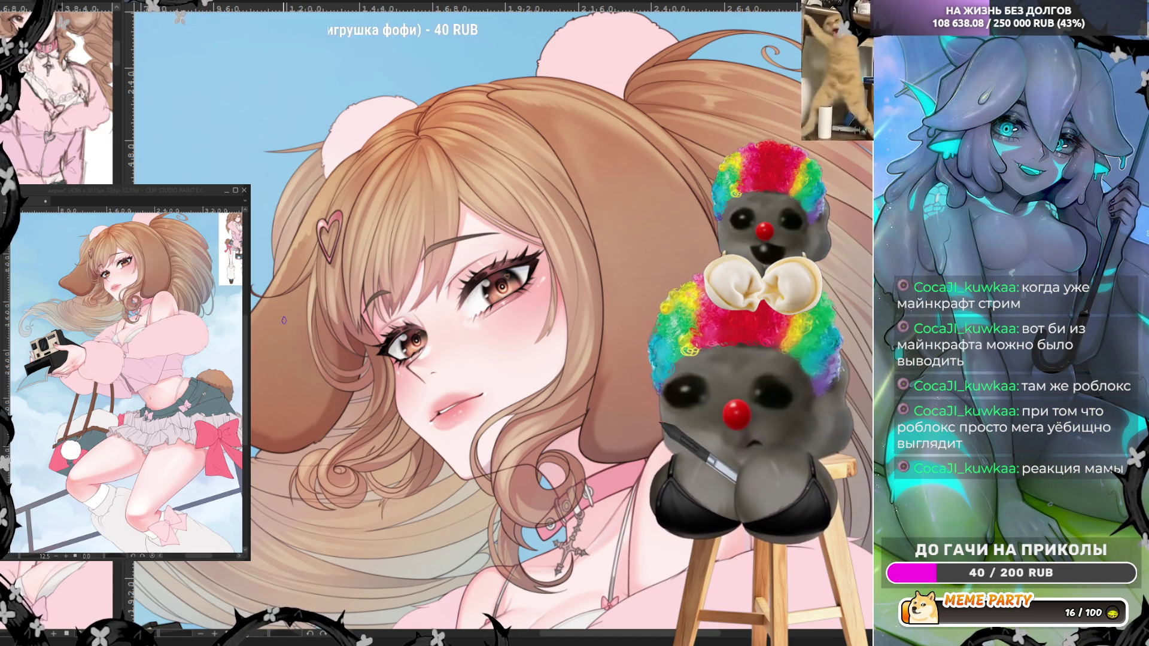
pyautogui.hotkey('ctrl', '-')
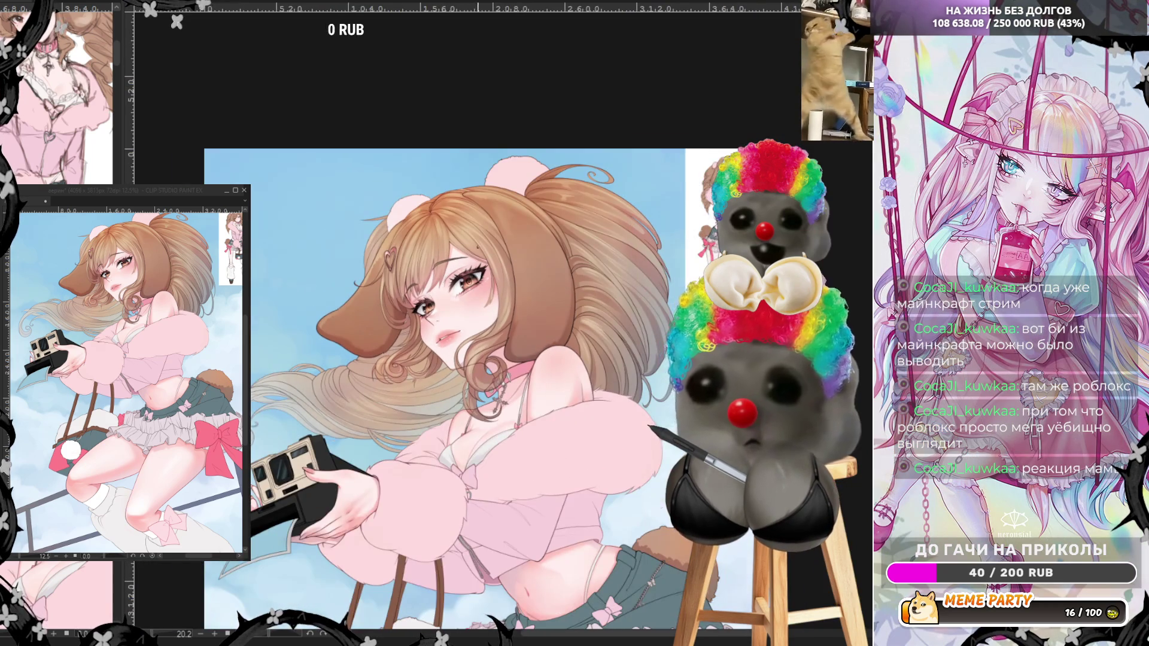
pyautogui.scroll(2, 477, 246)
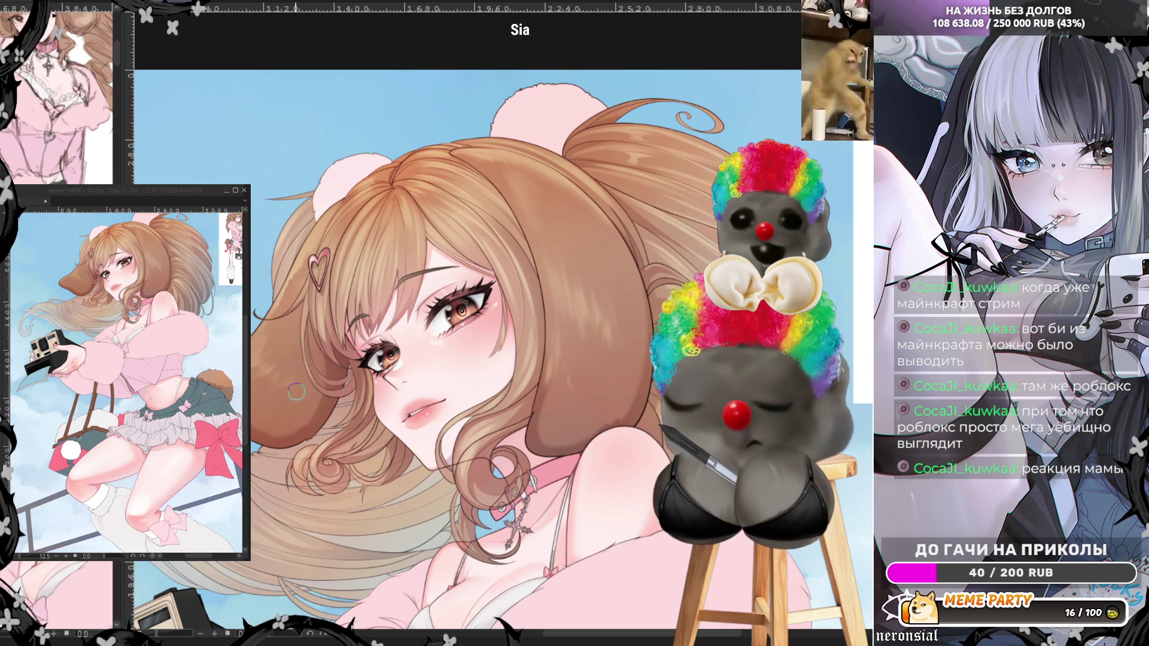
pyautogui.scroll(-3, 261, 354)
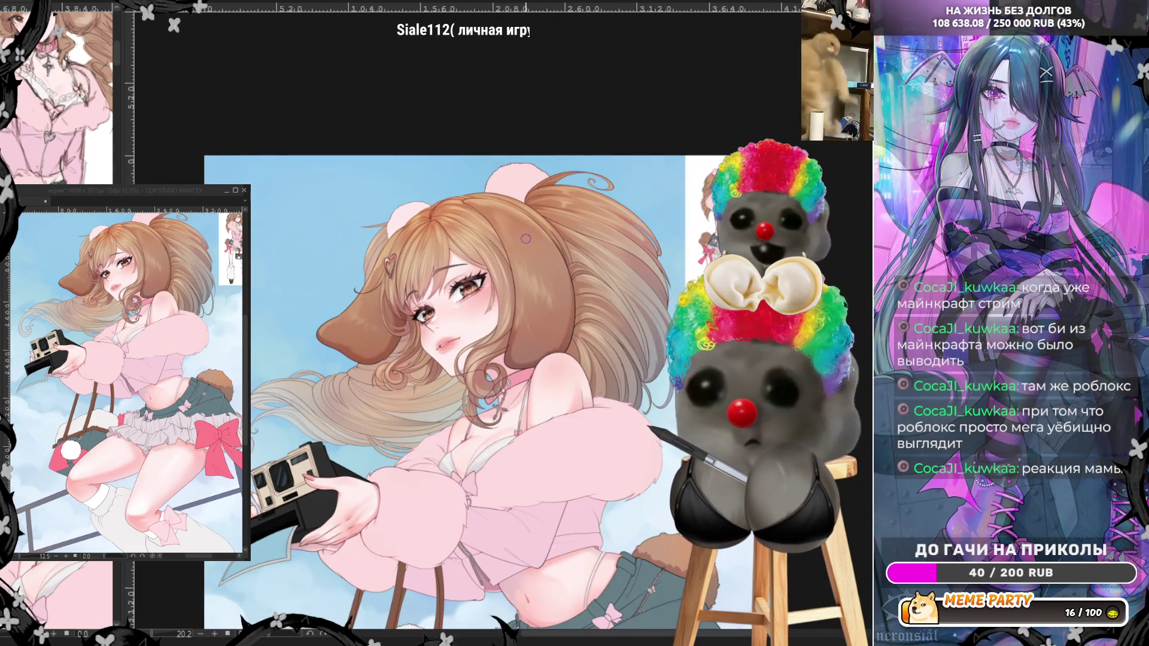
# - Zoom in on the dog ear and hair, then flip the view horizontally with H
pyautogui.scroll(3, 527, 268)
pyautogui.scroll(2, 527, 268)
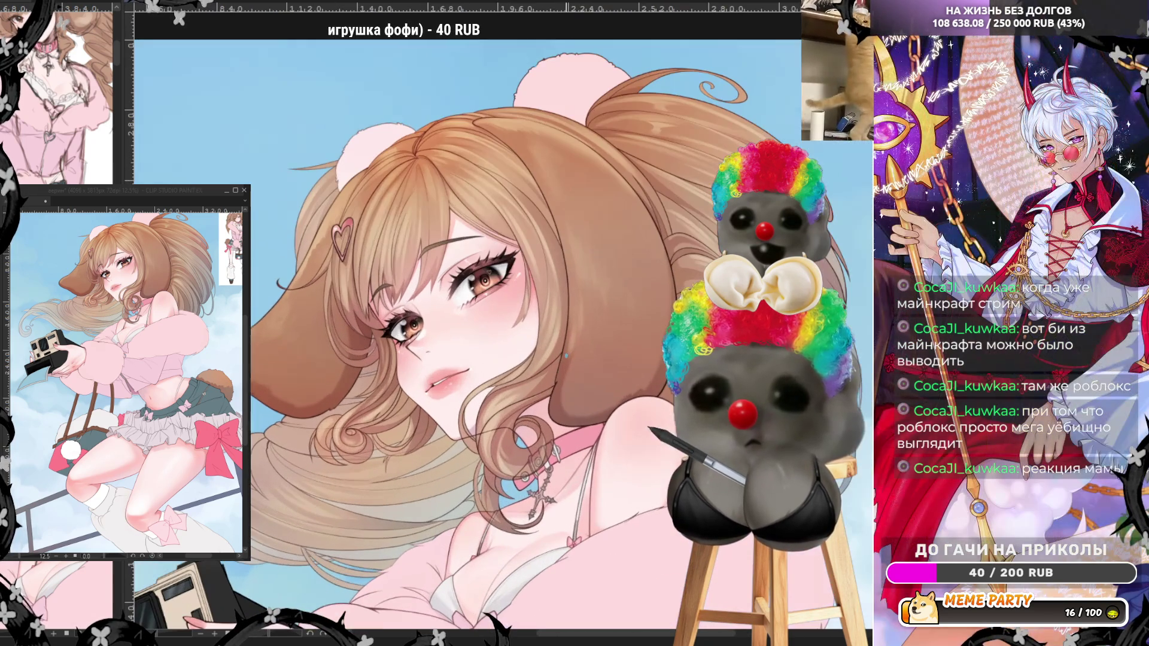
pyautogui.scroll(2, 607, 316)
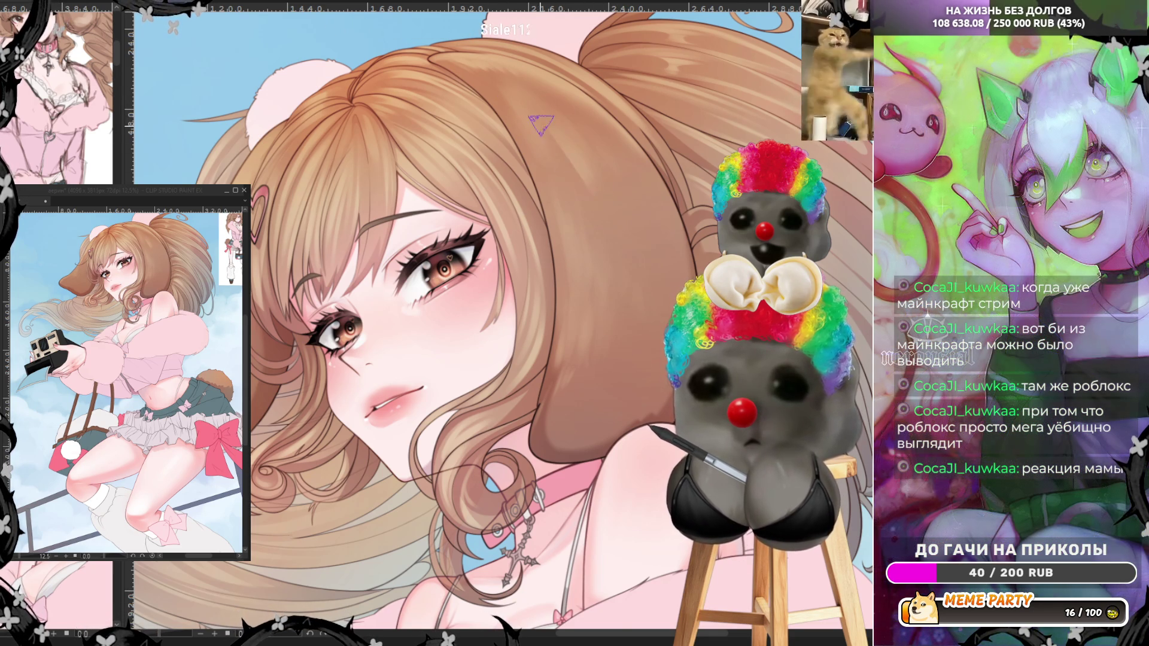
pyautogui.press('h')
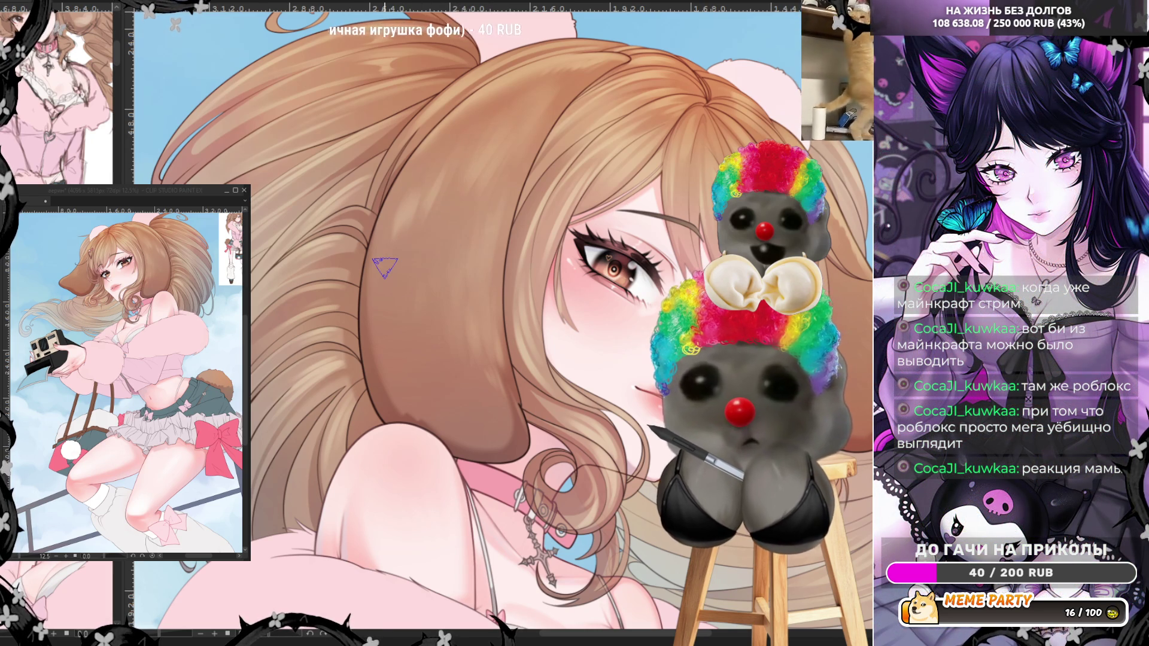
pyautogui.scroll(-3, 385, 268)
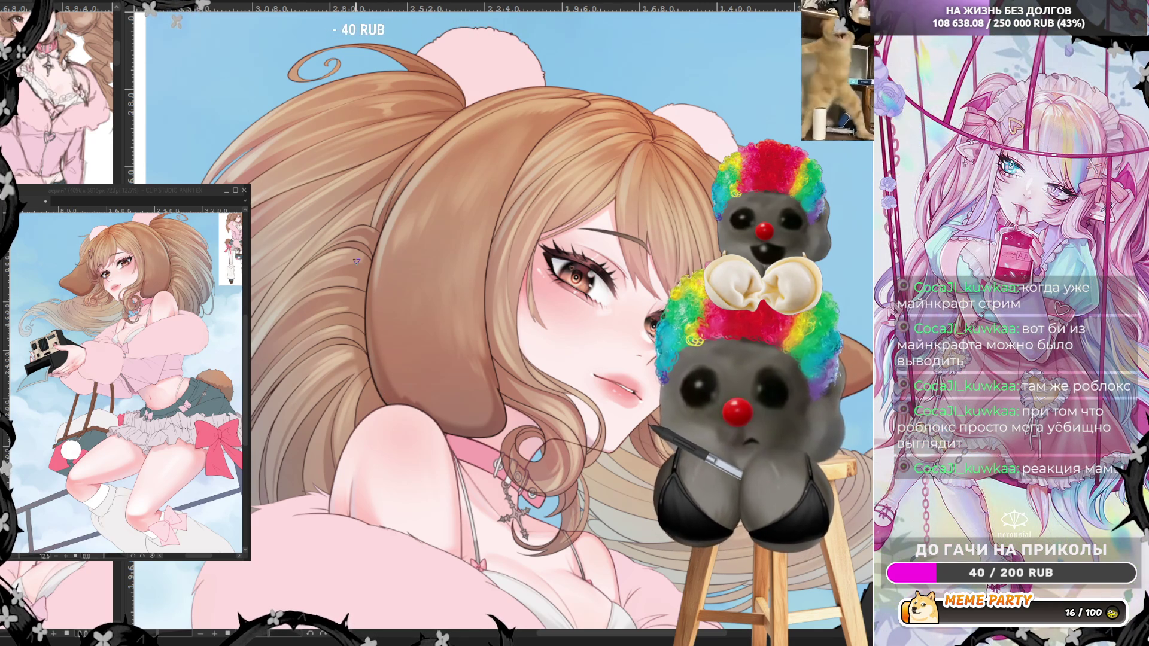
pyautogui.scroll(-3, 357, 261)
pyautogui.scroll(5, 358, 268)
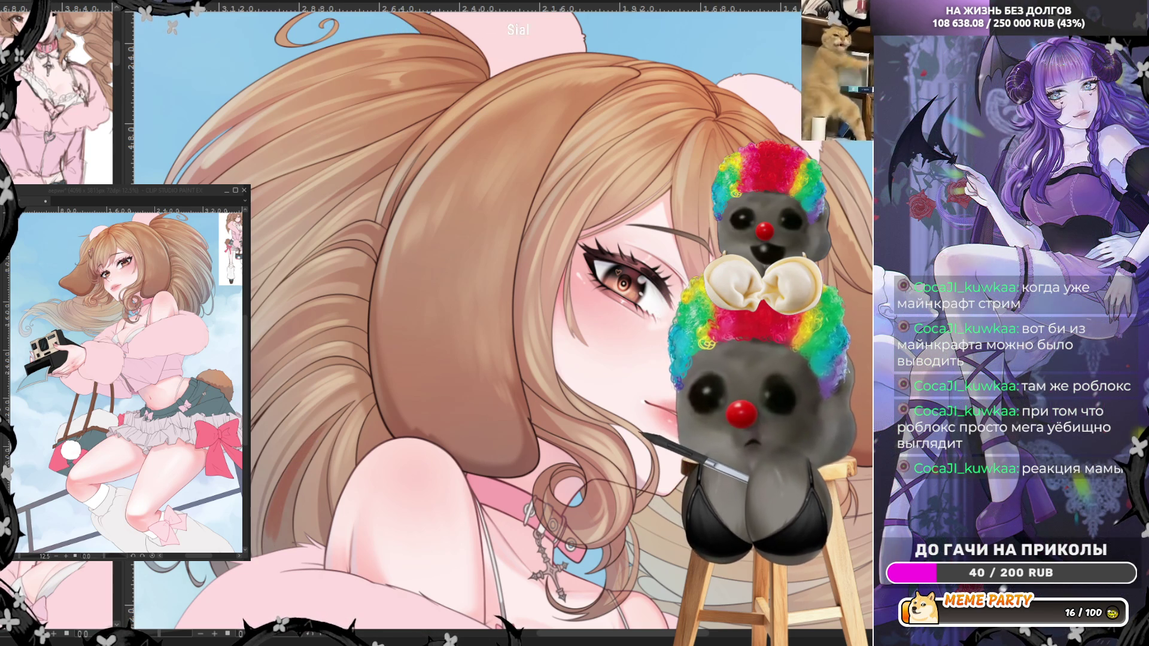
# - Paint two dark brown shading strokes into the hair beside the face
pyautogui.moveTo(317, 430); pyautogui.dragTo(267, 531)
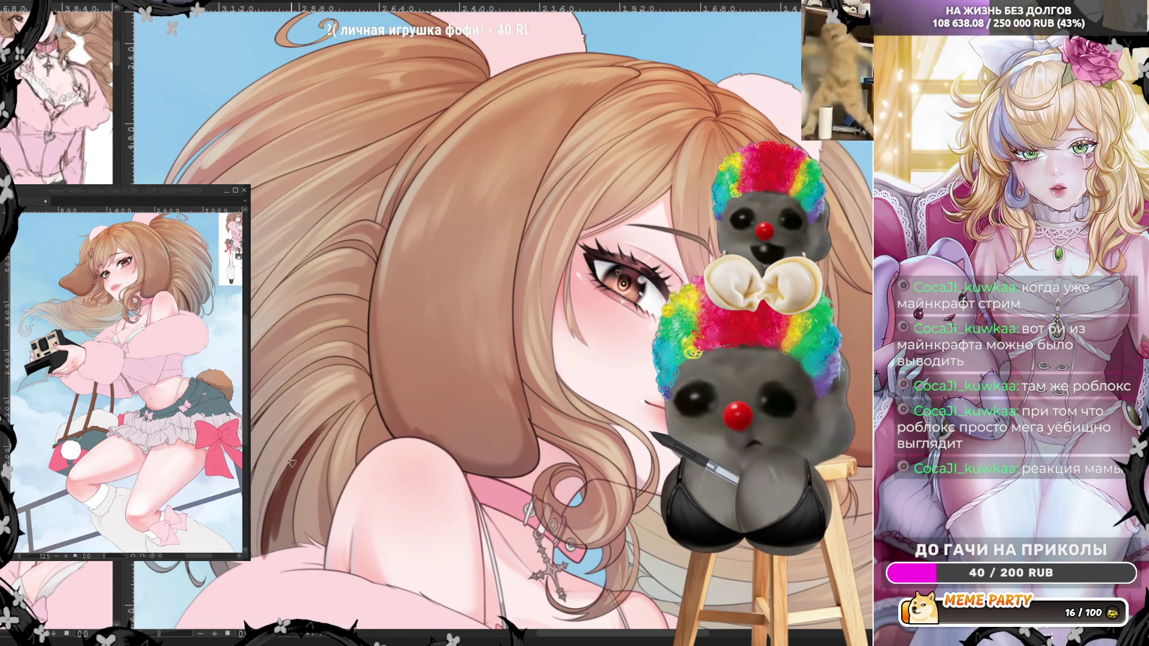
pyautogui.moveTo(280, 500)
pyautogui.mouseDown()
pyautogui.moveTo(269, 555)
pyautogui.moveTo(282, 534)
pyautogui.moveTo(288, 547)
pyautogui.mouseUp()
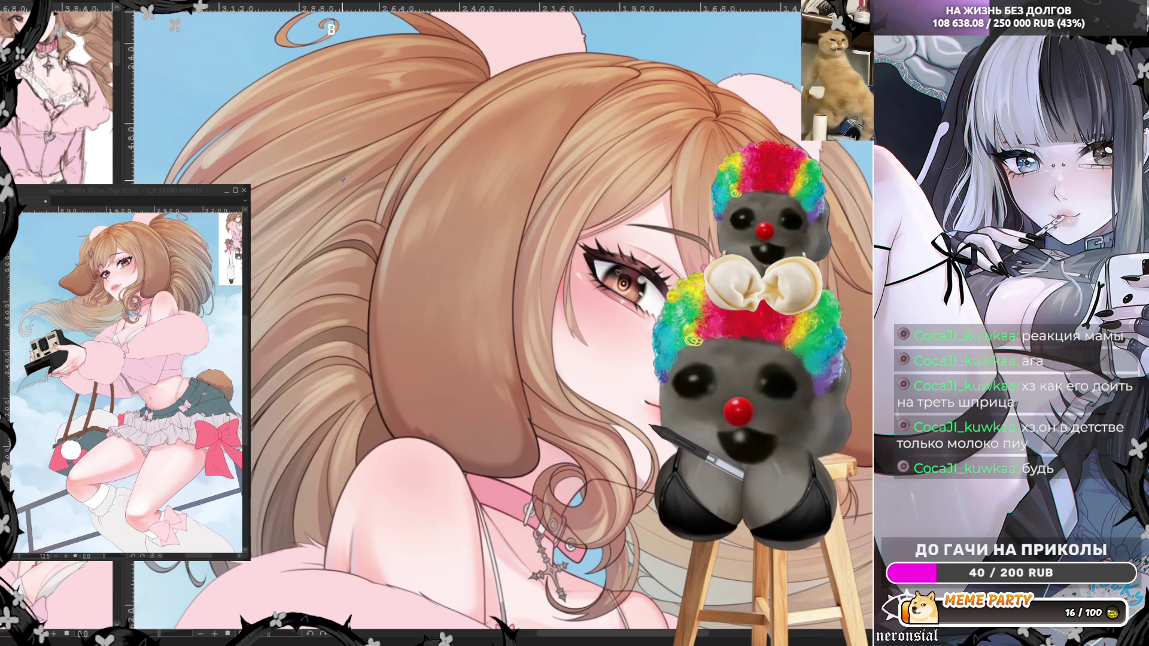
pyautogui.scroll(-5, 343, 179)
pyautogui.scroll(2, 383, 168)
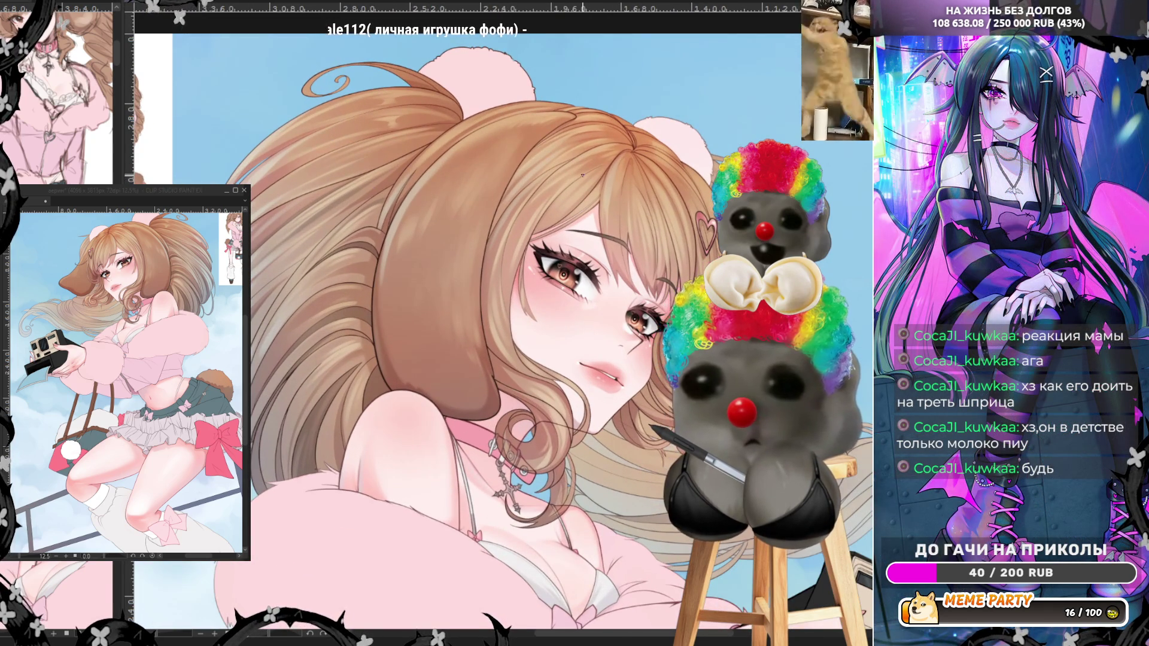
pyautogui.scroll(3, 535, 175)
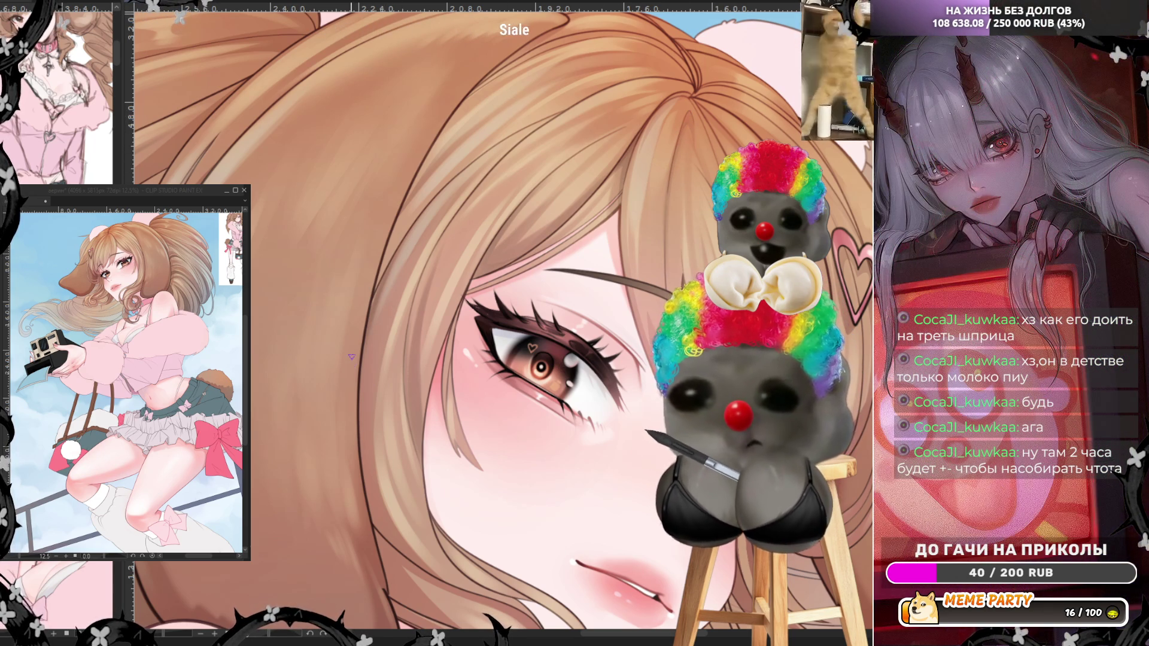
pyautogui.scroll(-6, 474, 290)
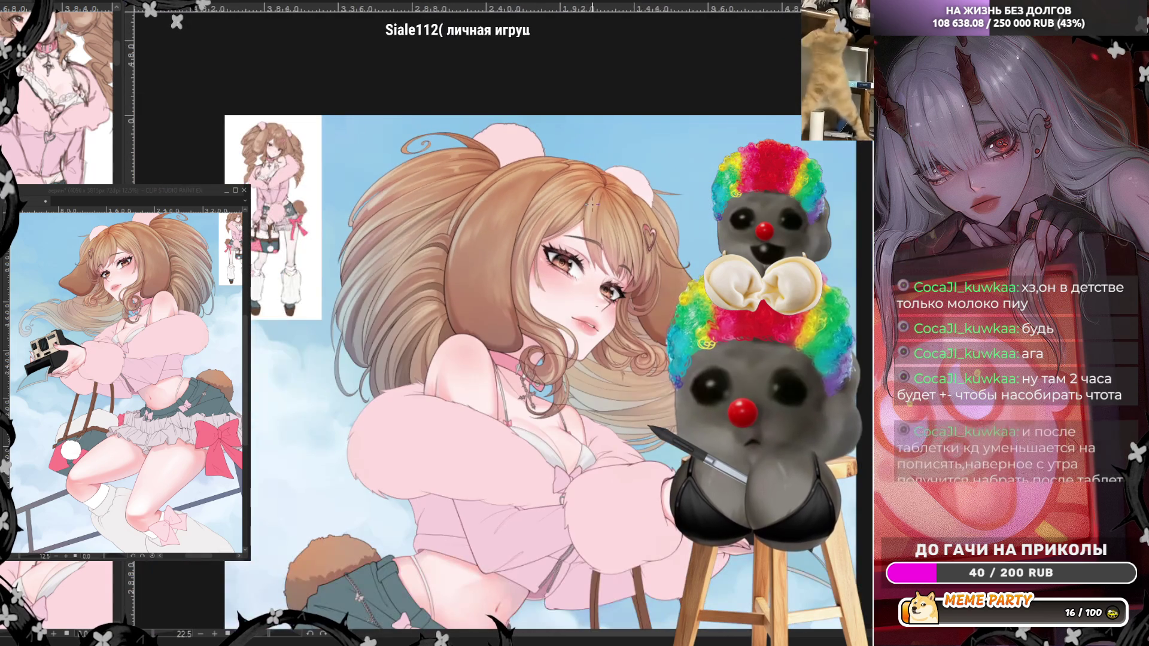
pyautogui.scroll(5, 407, 222)
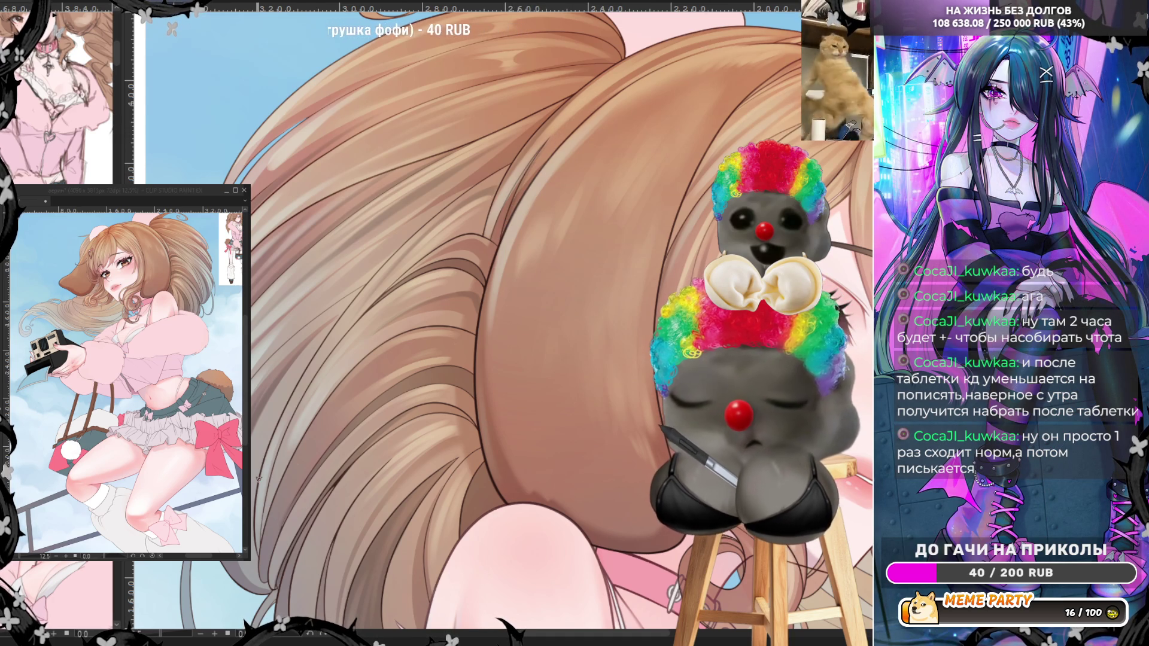
# - Zoom out with Ctrl+minus, then zoom in on the lips, pink collar and cross necklace
pyautogui.hotkey('ctrl', '-')
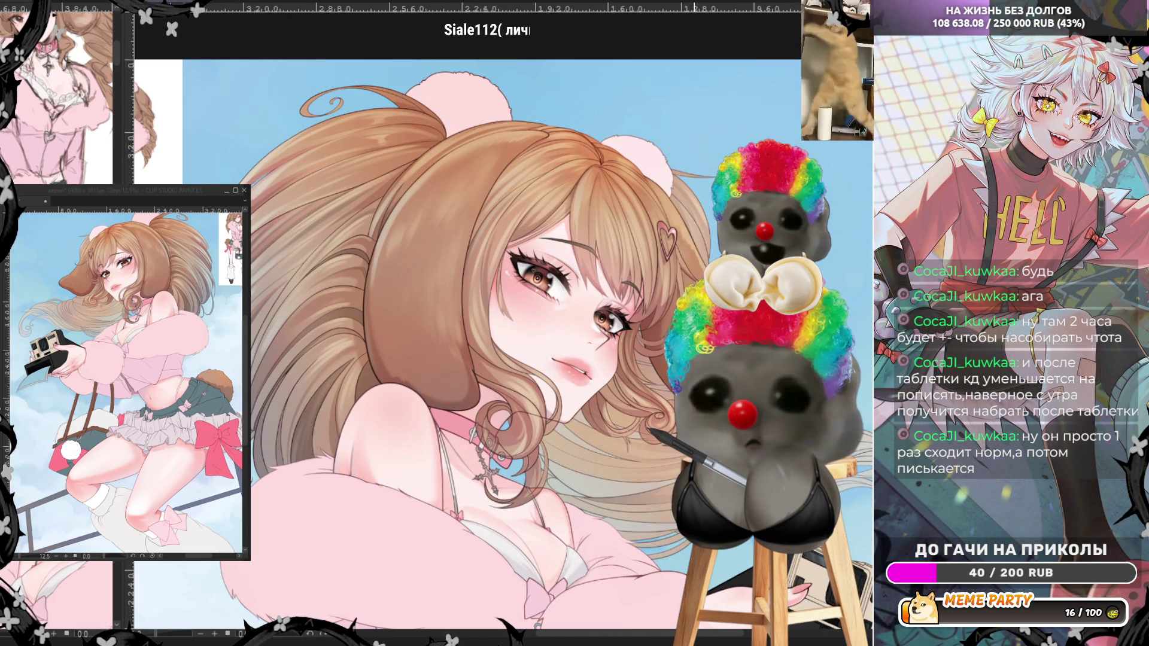
pyautogui.scroll(5, 544, 429)
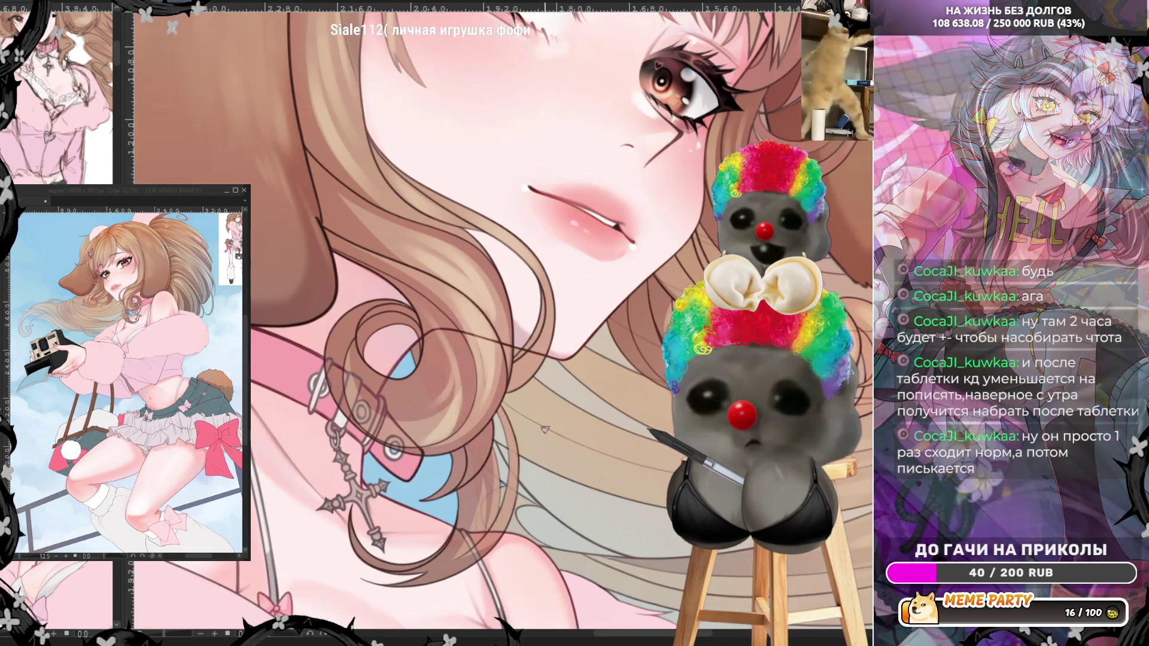